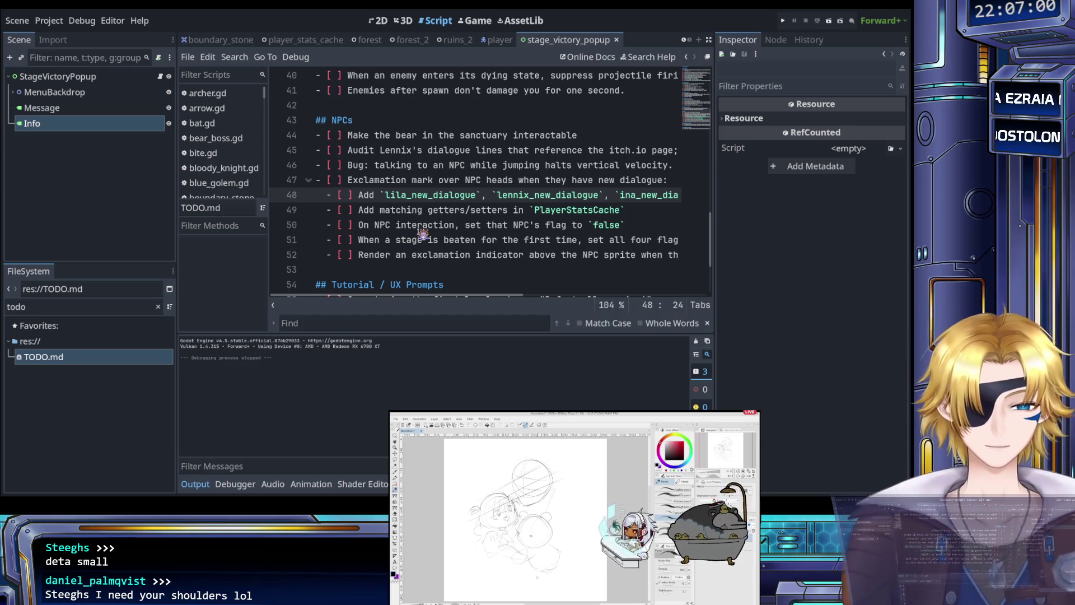
- Look over the getters/setters, dialogue flags and exclamation mark tasks around line 47 of TODO.md
click(421, 210)
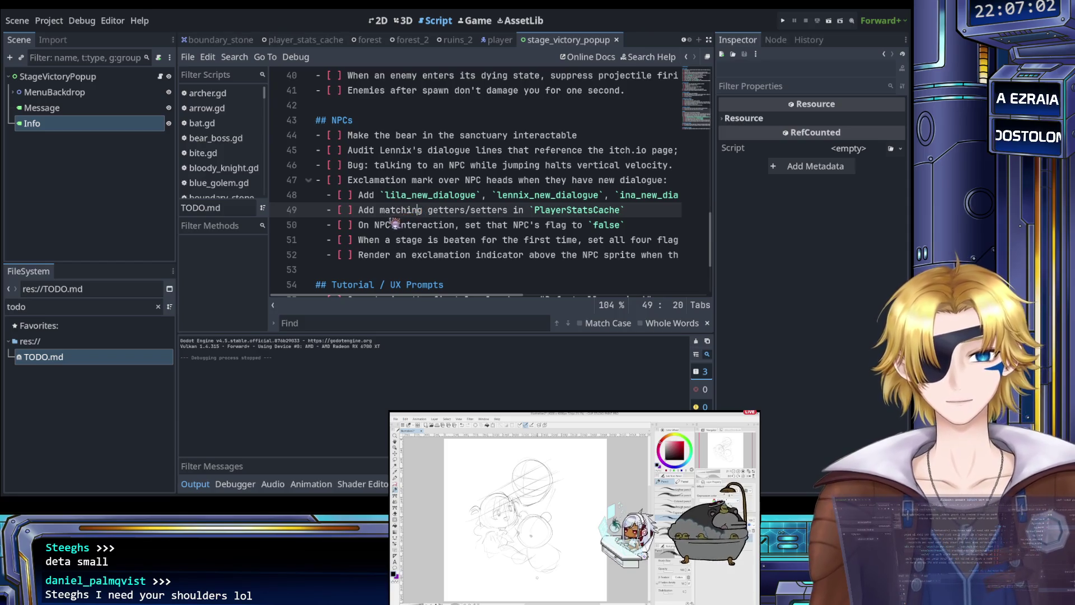
drag(348, 180, 644, 182)
click(447, 201)
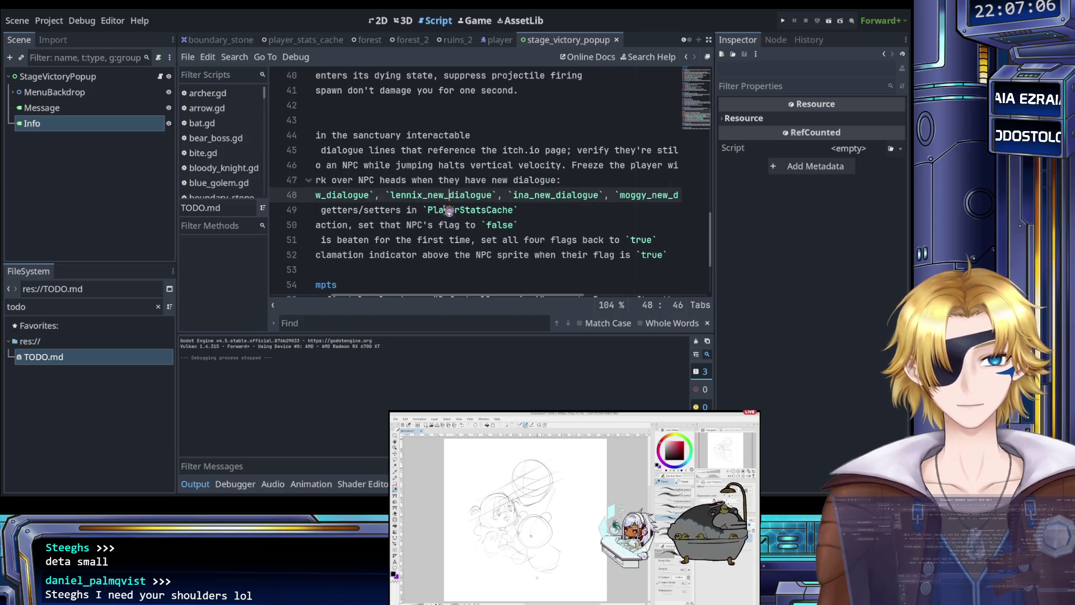
scroll(448, 210, left, 3)
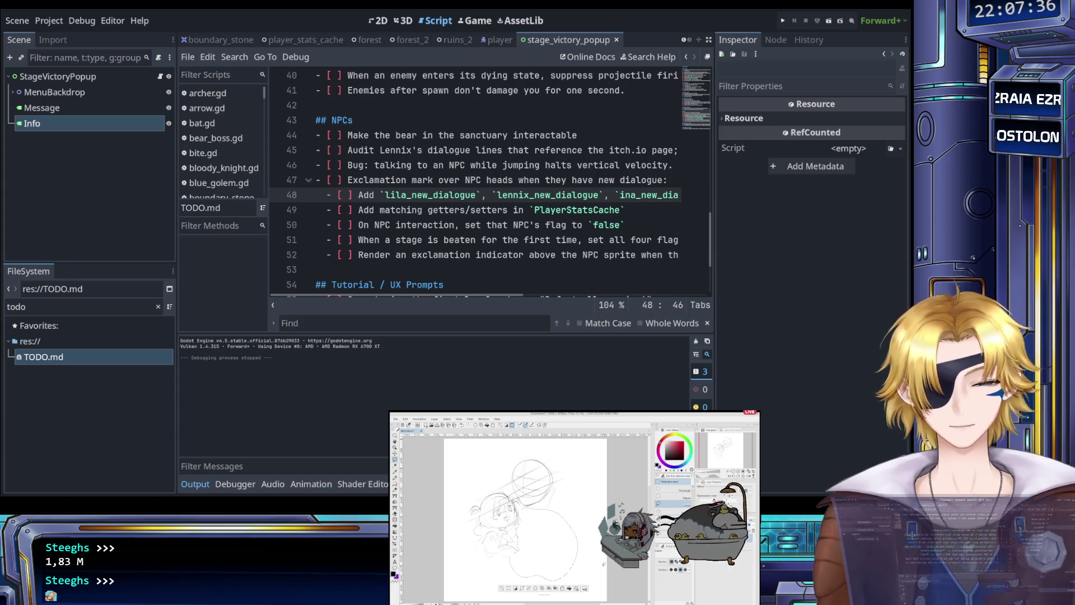
click(415, 179)
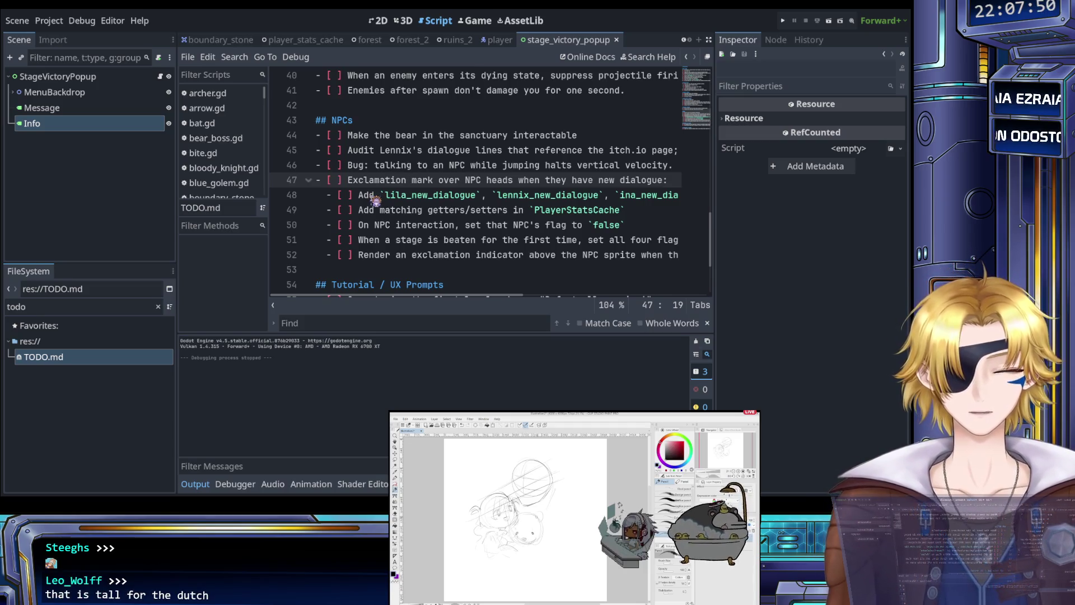
scroll(375, 199, right, 3)
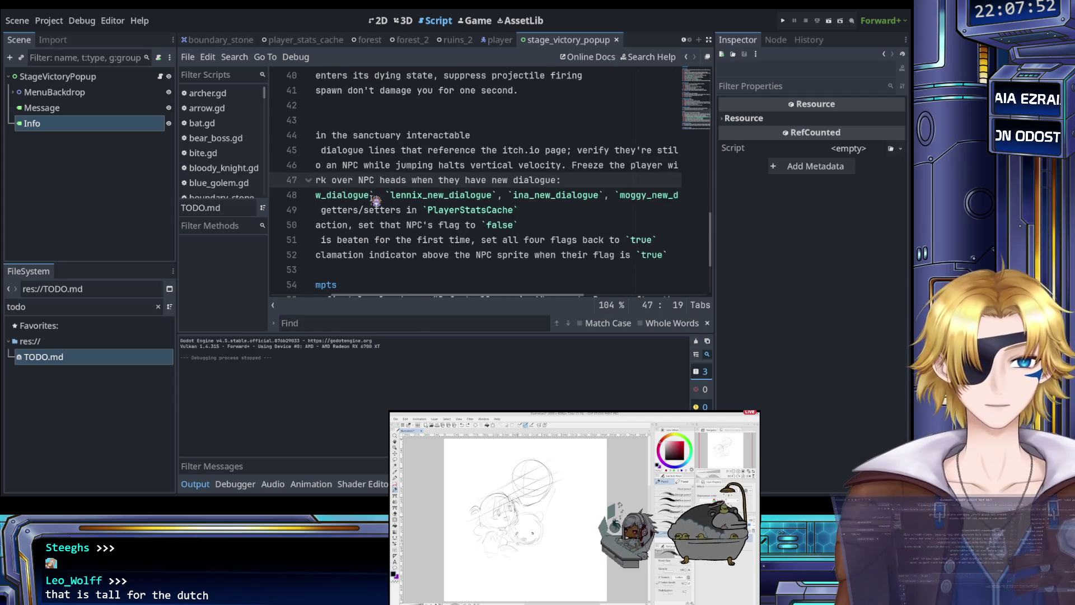
scroll(375, 199, left, 3)
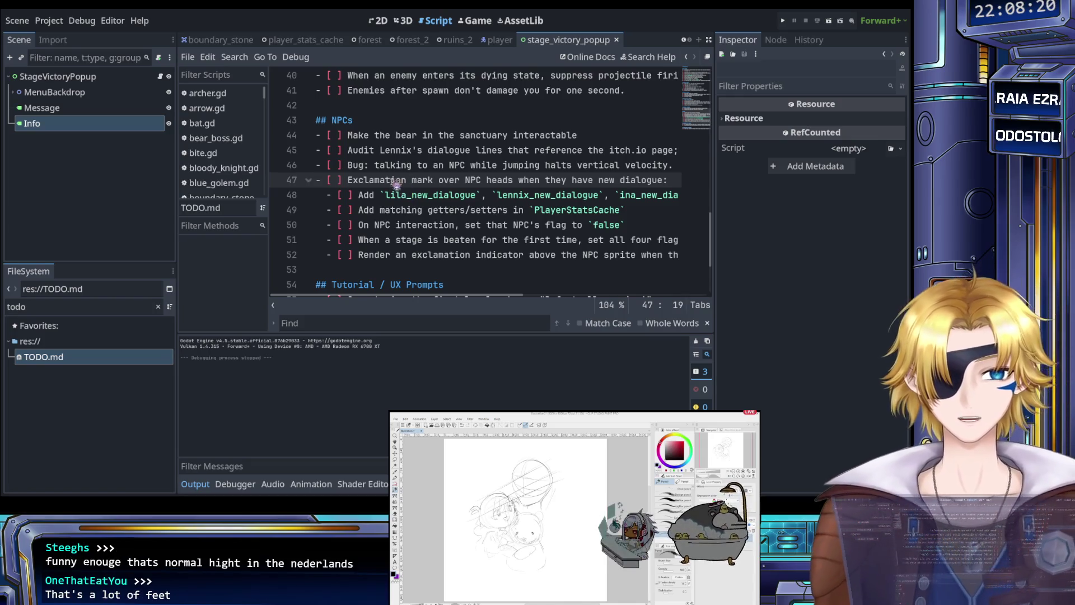
drag(353, 182, 411, 184)
click(411, 184)
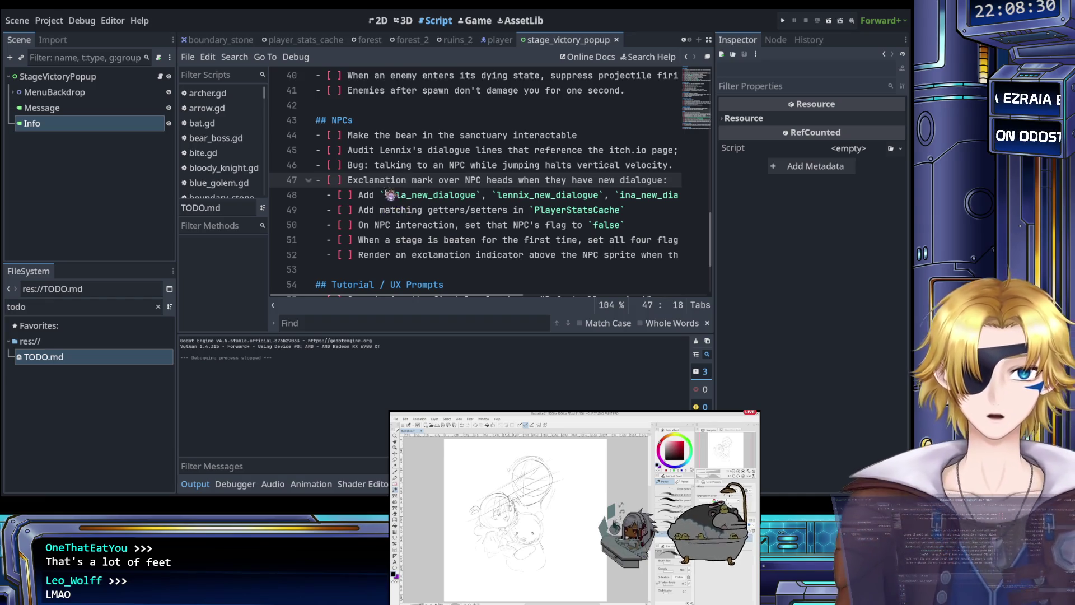
drag(347, 180, 566, 183)
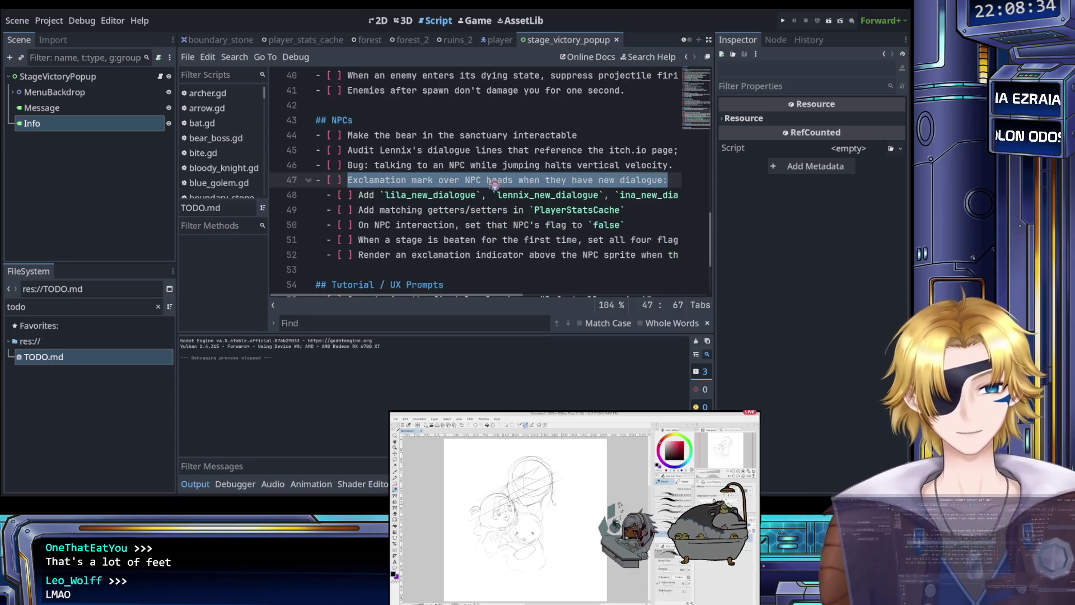
click(494, 182)
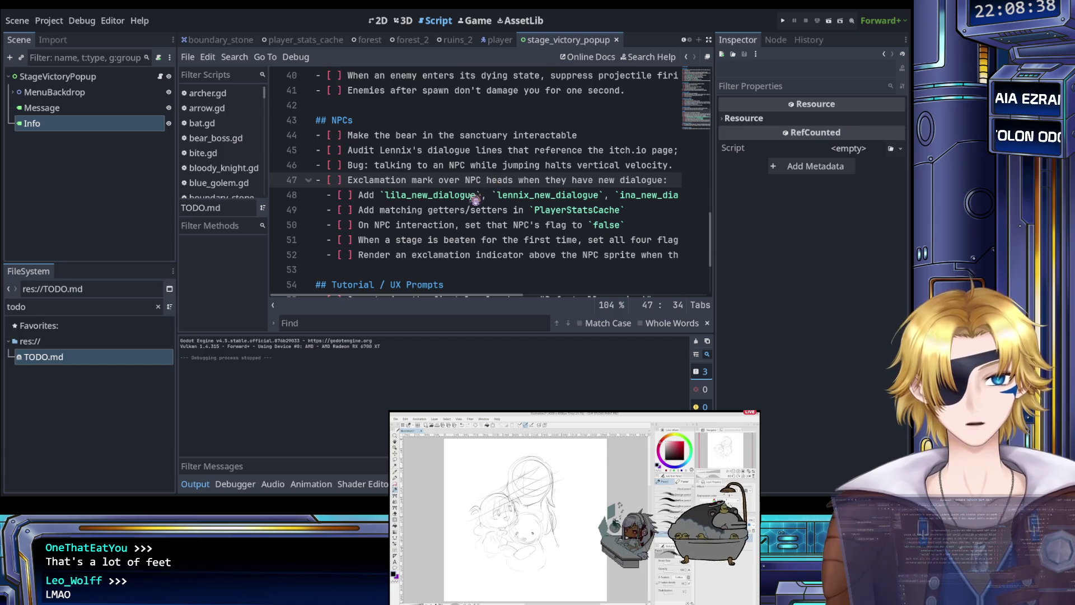
scroll(473, 204, right, 5)
scroll(472, 206, left, 5)
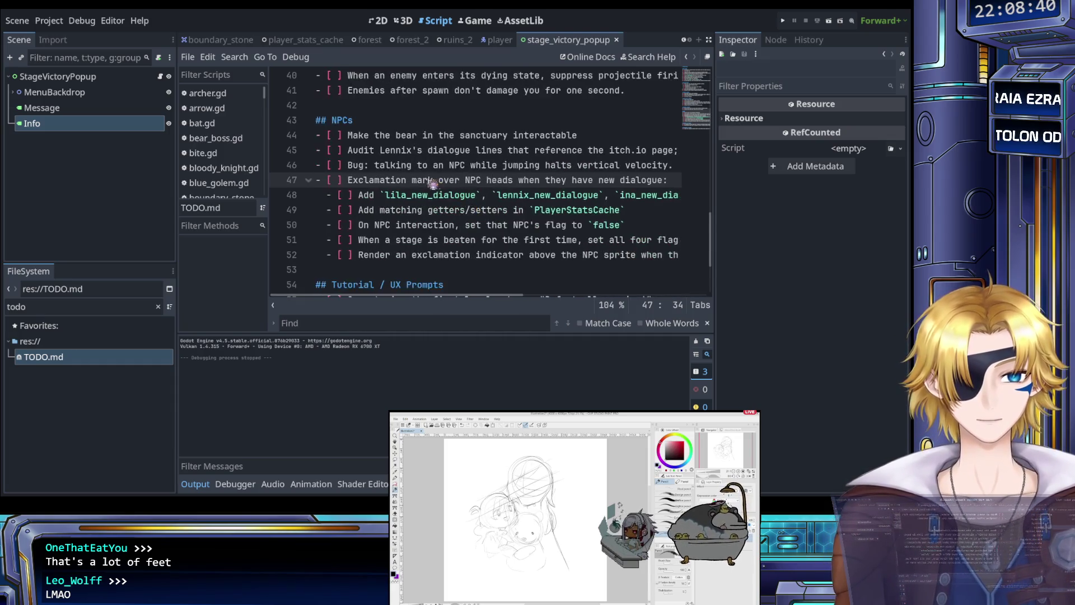
scroll(437, 188, down, 1)
scroll(447, 202, up, 1)
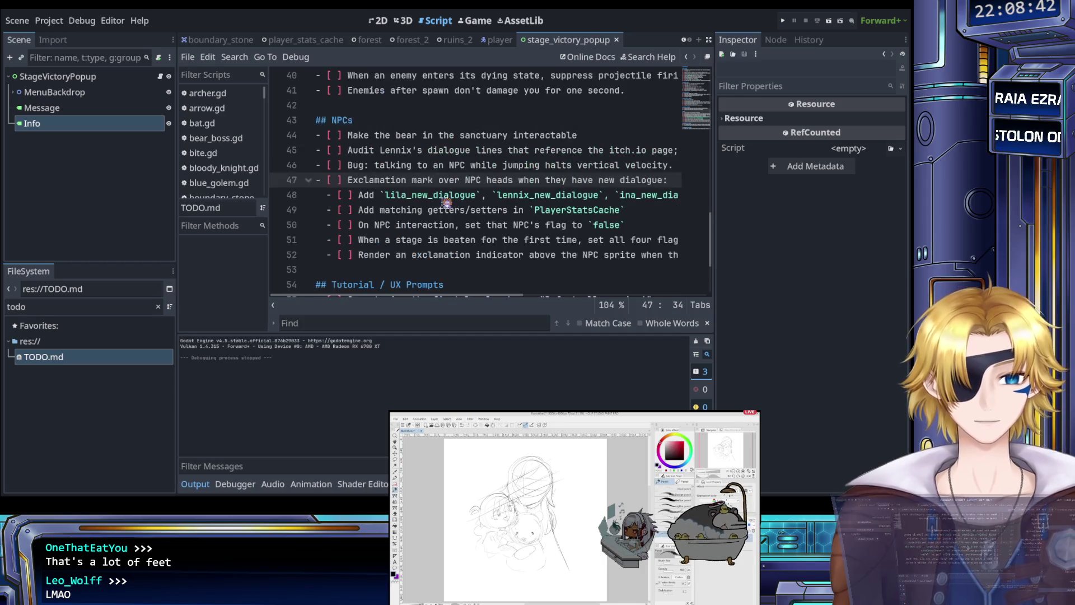
scroll(445, 201, down, 1)
scroll(444, 202, up, 1)
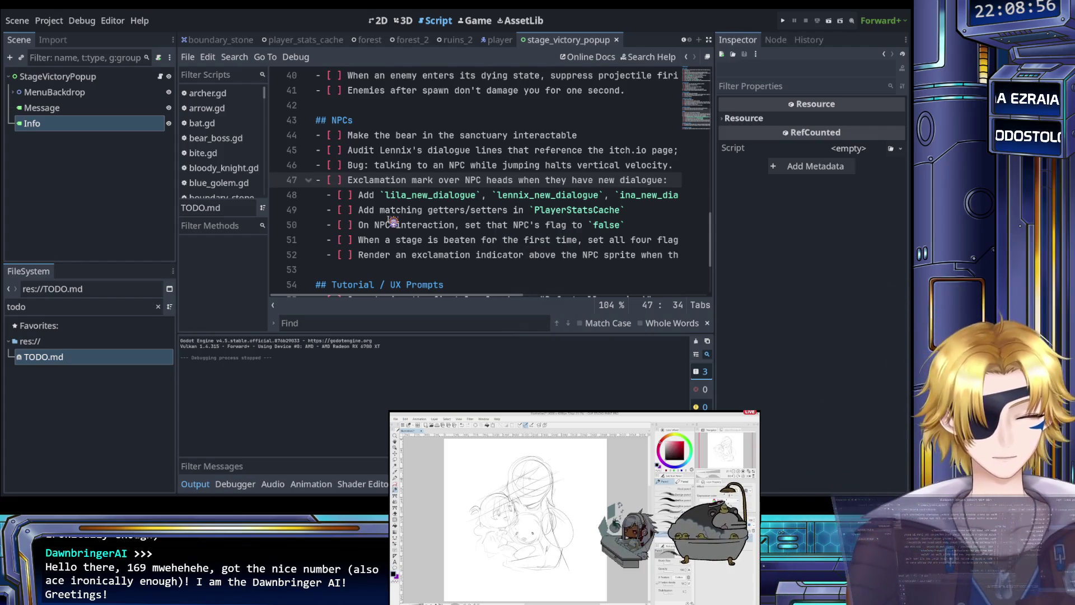
- Inspect the stage-beaten flags task and the first-level 'Defeat all enemies!' prompt note
click(446, 240)
scroll(450, 241, down, 3)
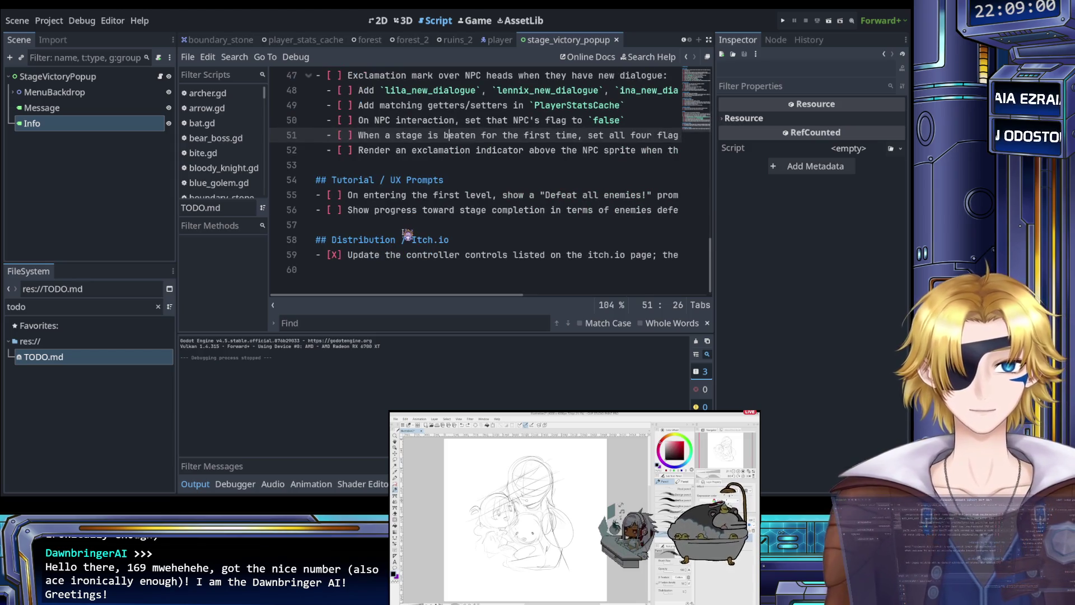
click(386, 195)
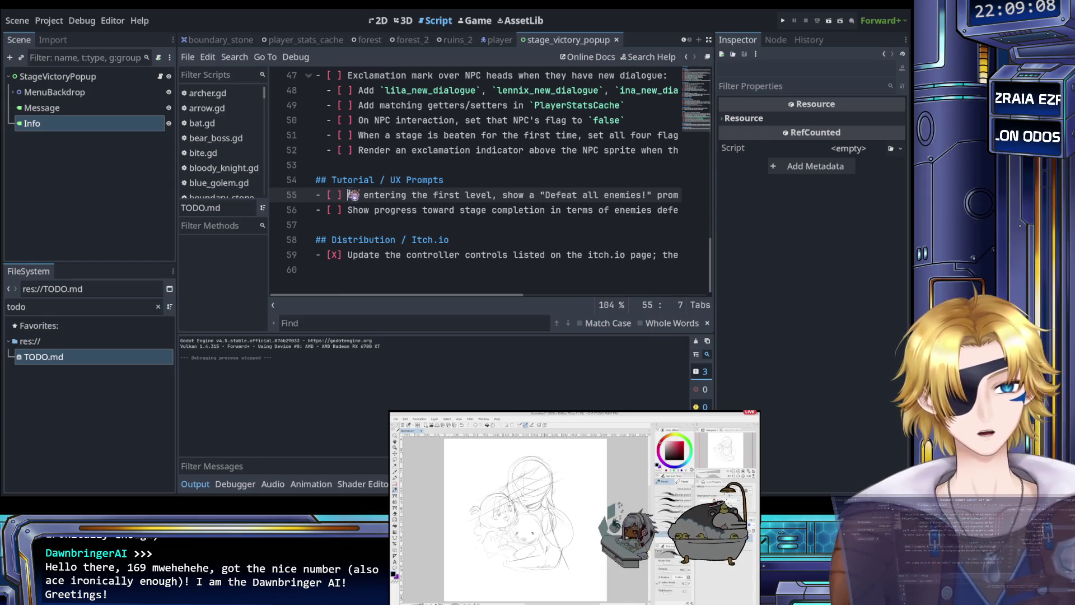
scroll(384, 196, right, 3)
click(383, 199)
scroll(384, 199, right, 2)
click(419, 196)
scroll(419, 197, right, 2)
drag(398, 196, 509, 196)
scroll(485, 209, right, 4)
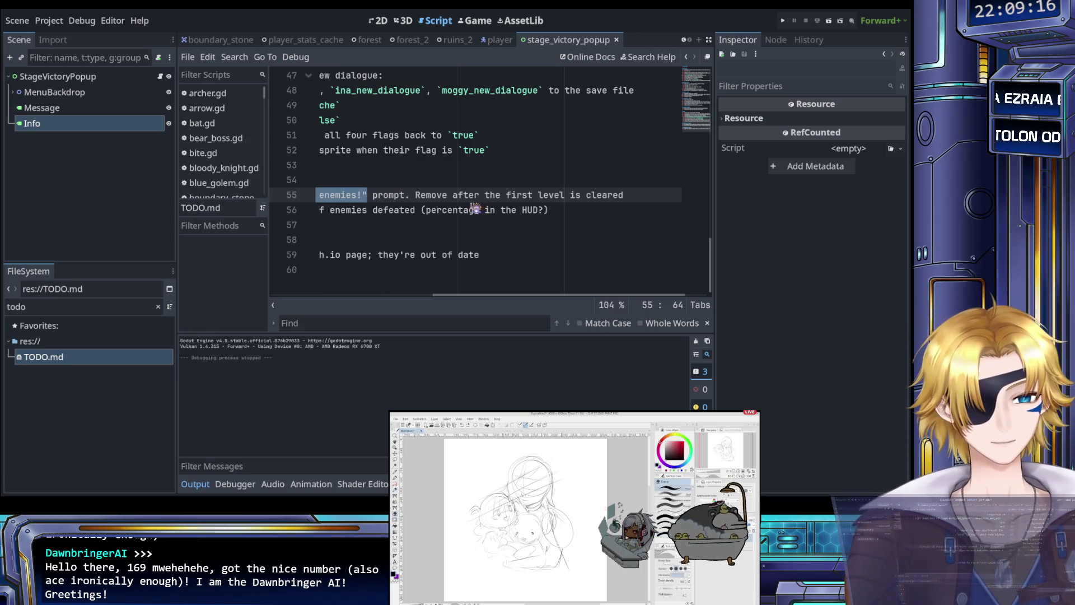
scroll(472, 208, left, 3)
scroll(472, 208, left, 5)
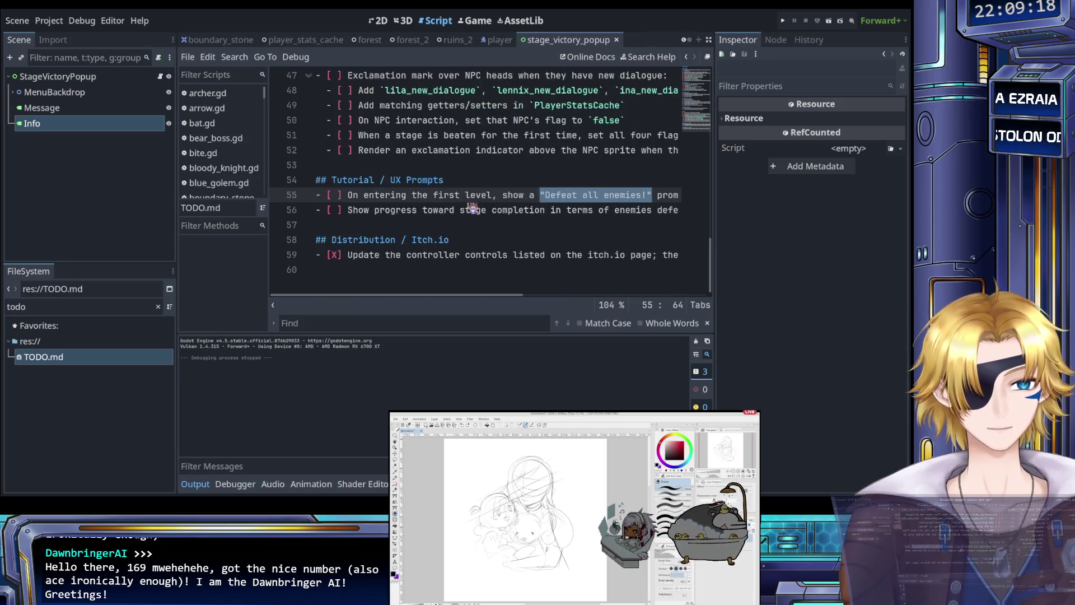
scroll(472, 209, right, 4)
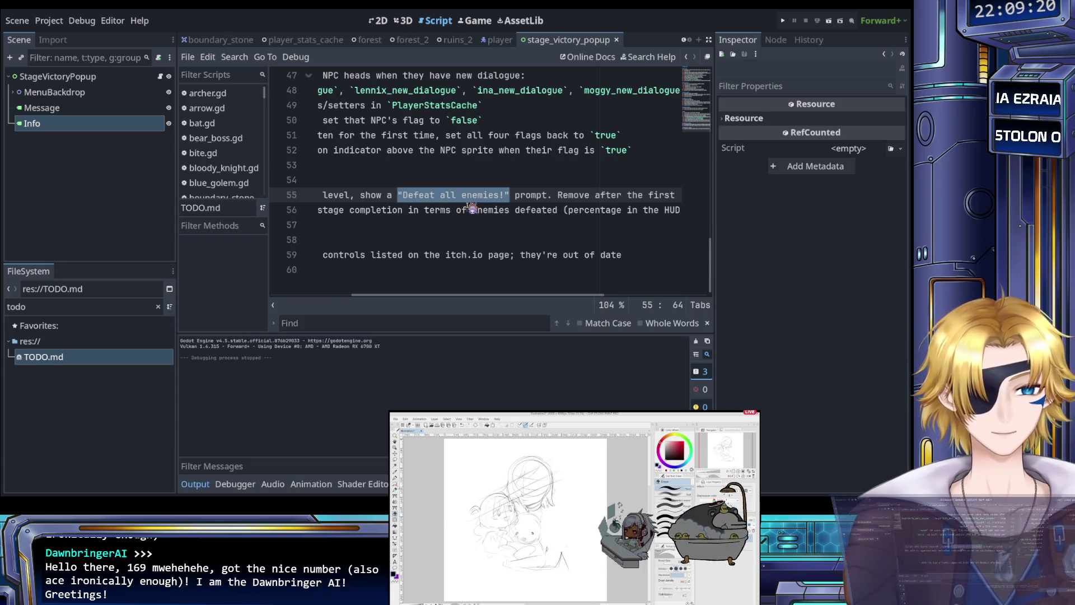
scroll(469, 208, left, 4)
- Examine the stage-completion progress task and its percentage note on line 56
click(450, 210)
drag(347, 212, 400, 210)
scroll(392, 212, right, 5)
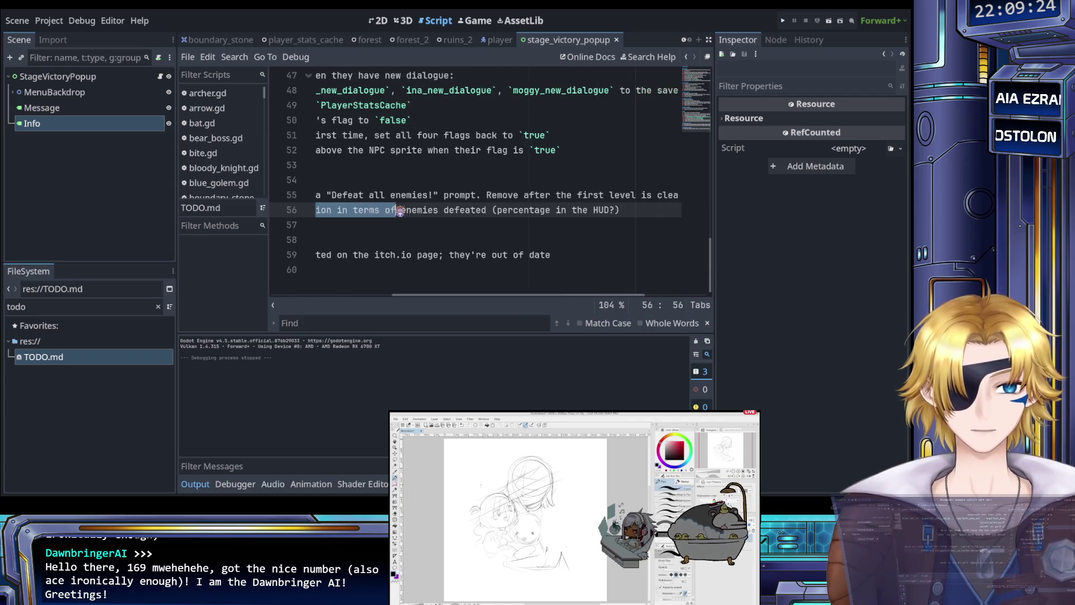
scroll(400, 211, left, 3)
click(435, 213)
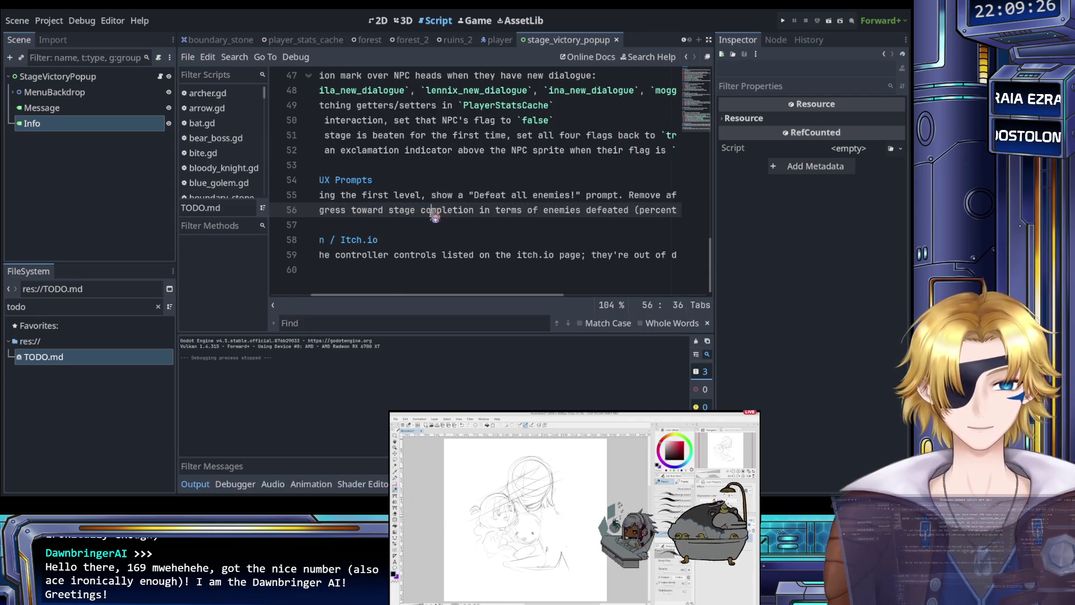
scroll(435, 216, left, 2)
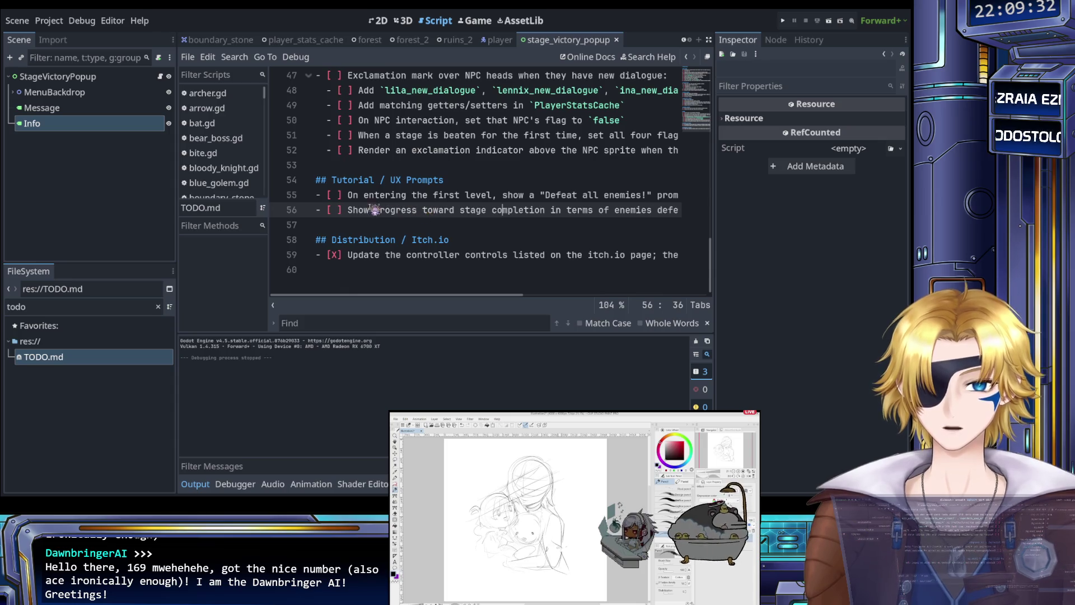
drag(348, 210, 493, 212)
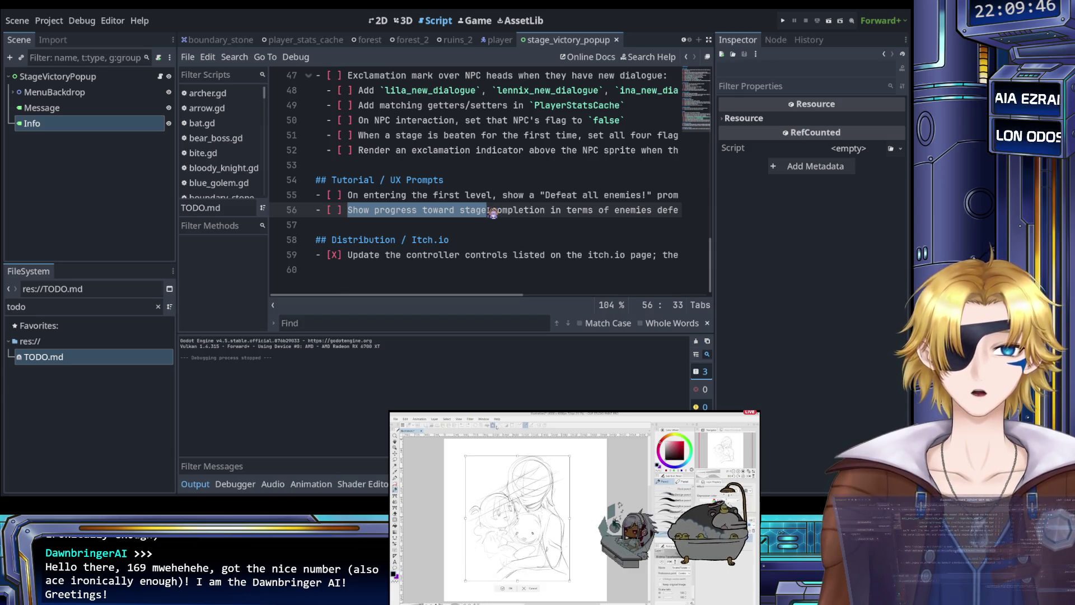
scroll(493, 213, right, 5)
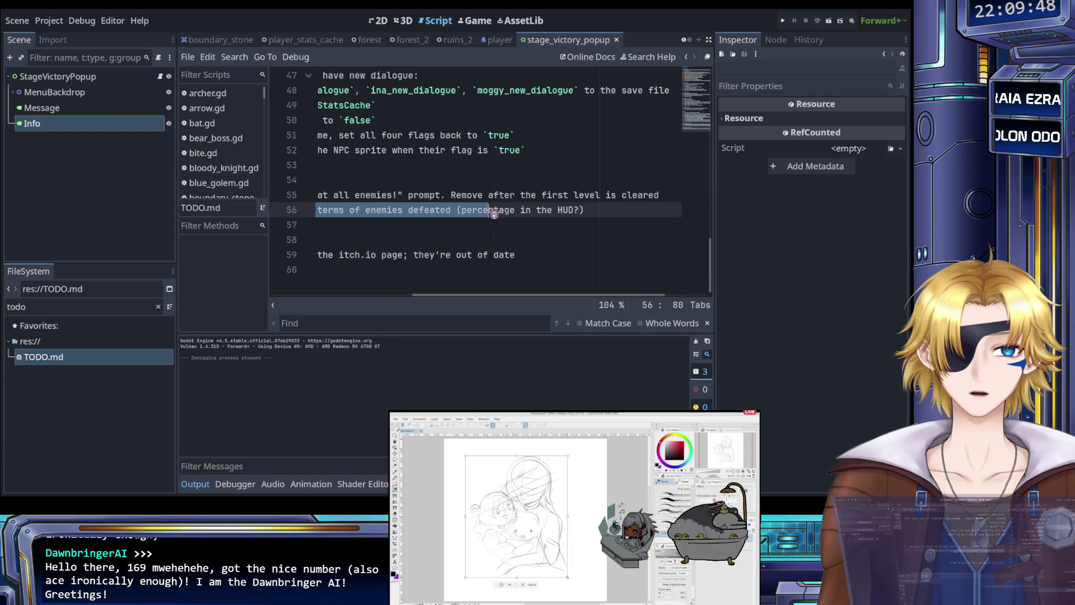
click(493, 213)
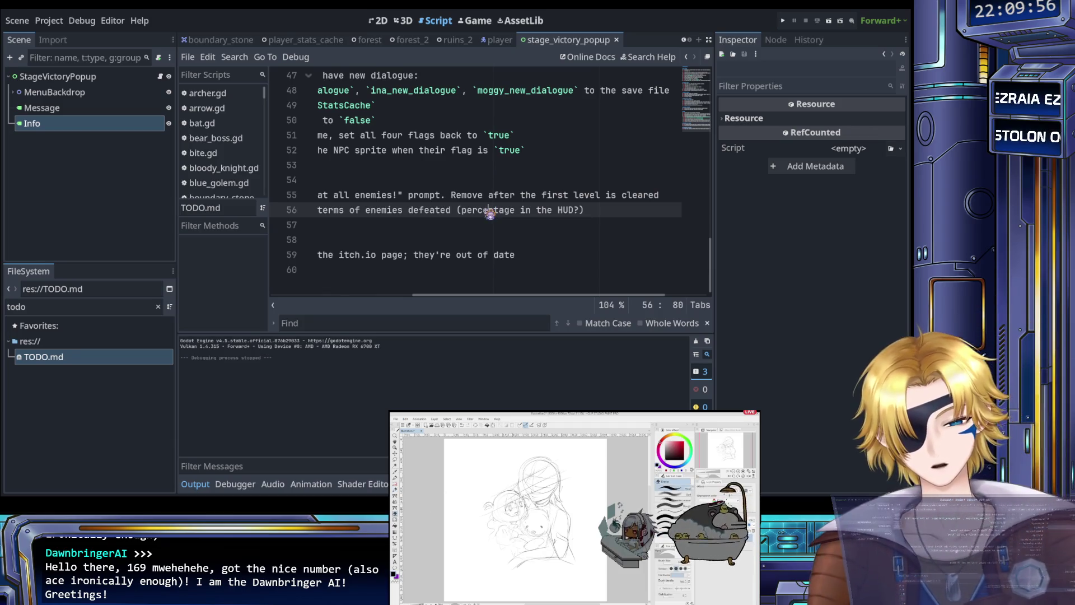
click(592, 214)
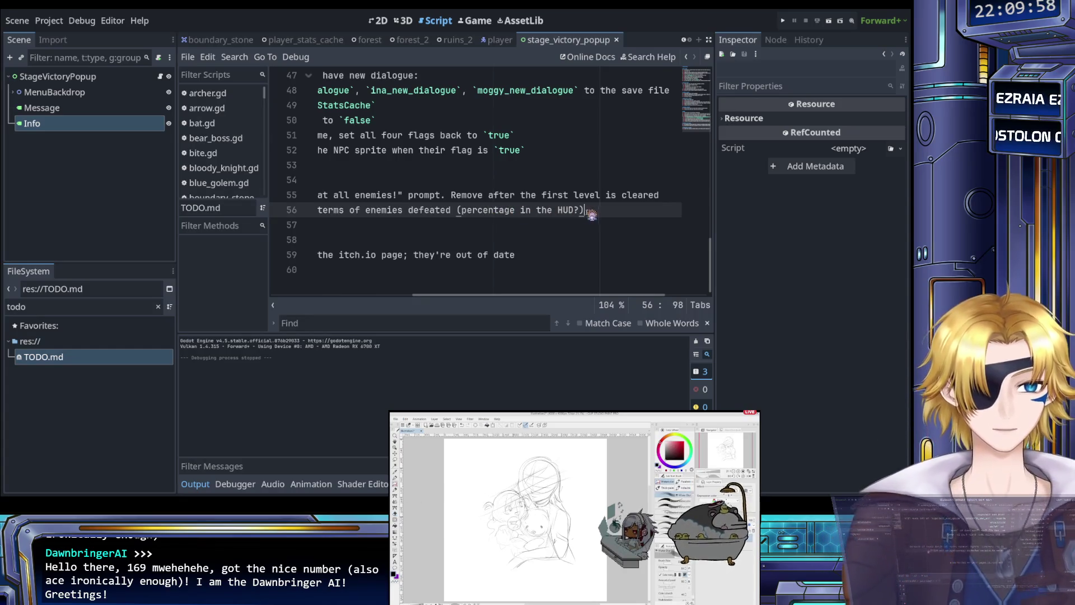
scroll(588, 215, left, 5)
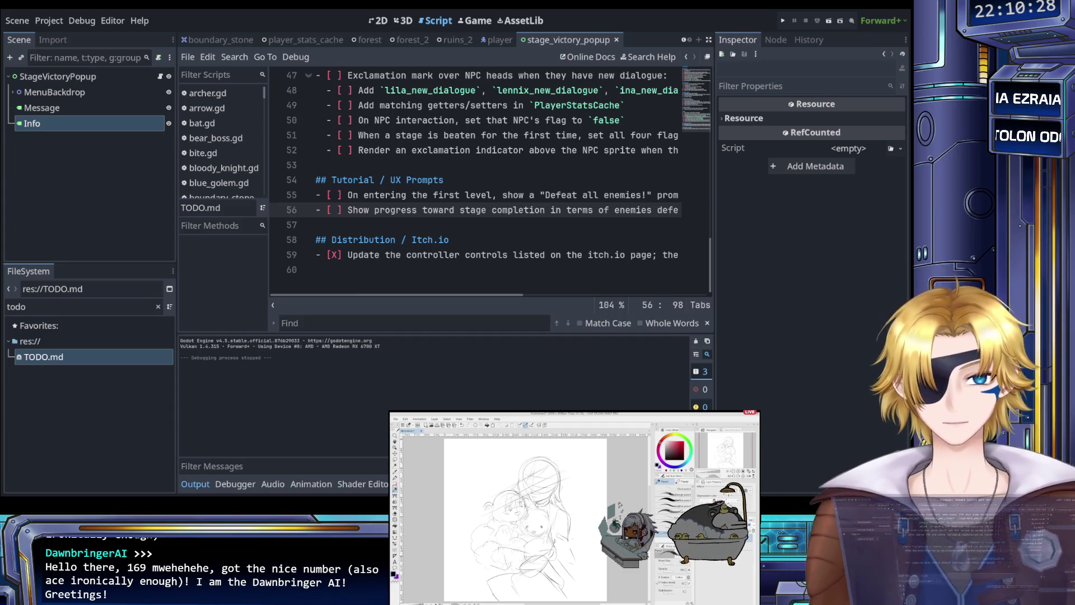
- Merge line 56 onto the end of line 55, then return to the top of TODO.md
click(414, 229)
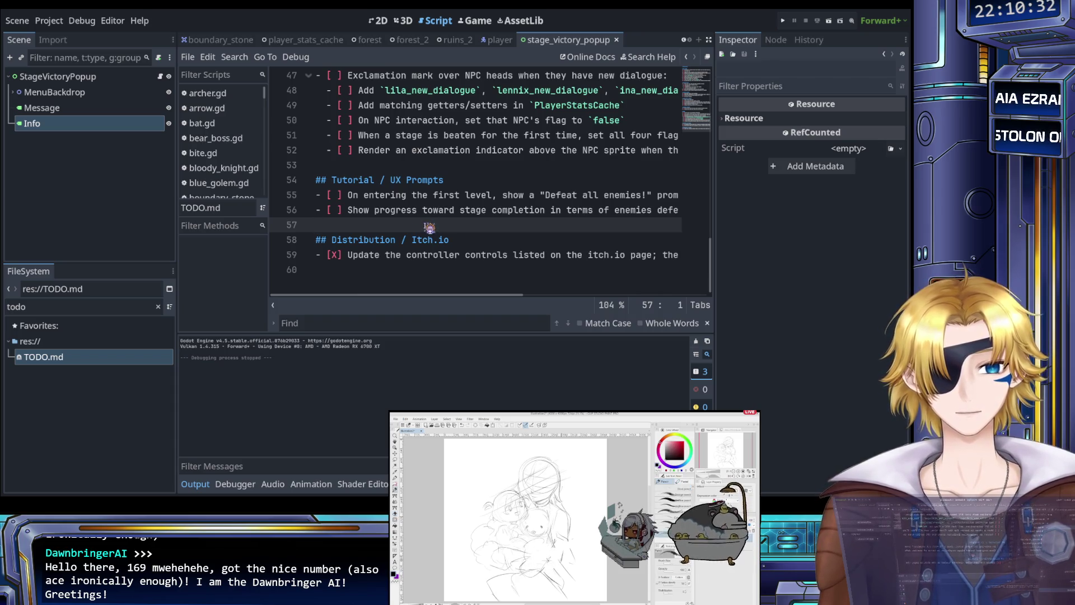
click(437, 212)
scroll(459, 217, right, 5)
click(521, 212)
key(shift+Home)
key(BackSpace)
key(BackSpace)
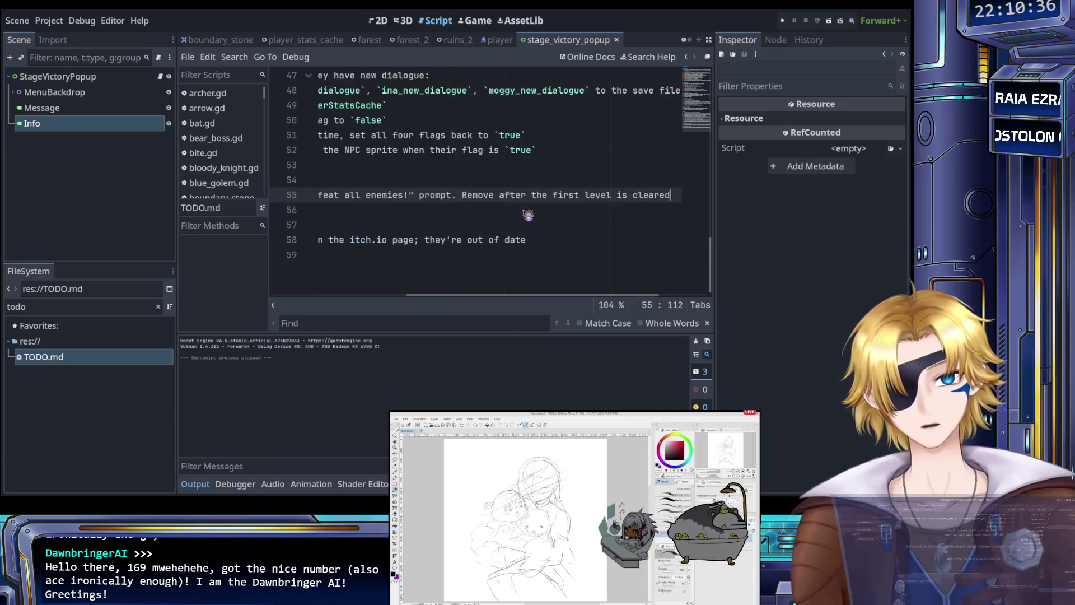
scroll(526, 216, left, 5)
scroll(515, 221, up, 4)
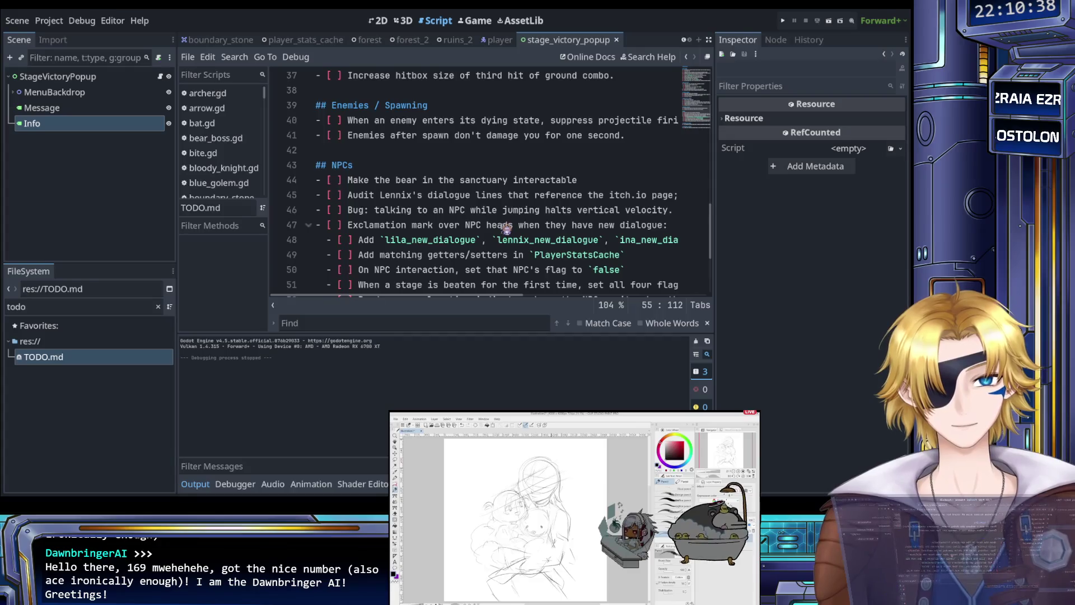
scroll(506, 229, up, 4)
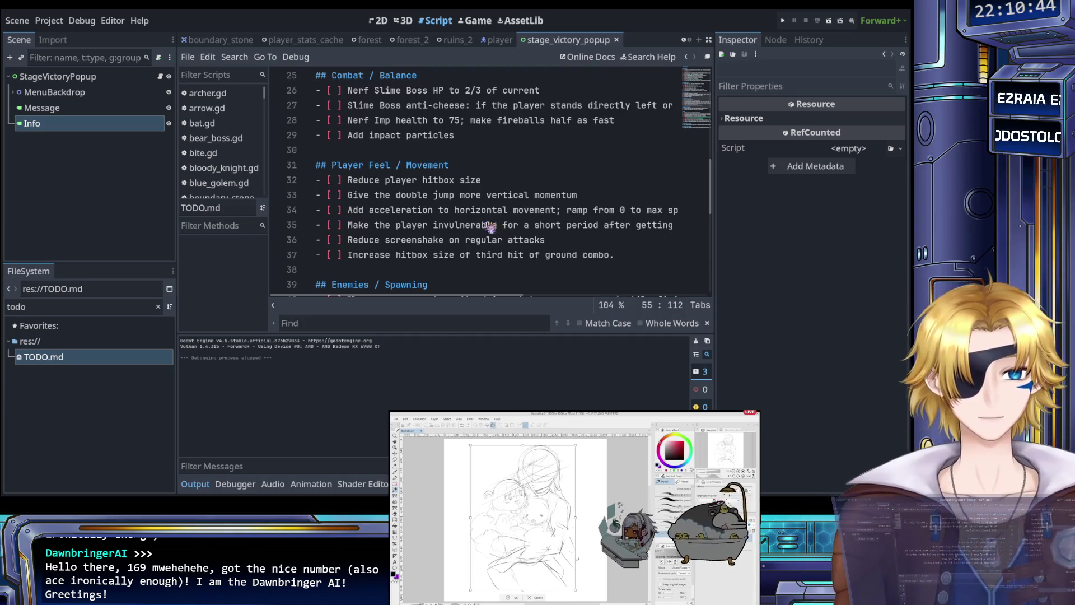
scroll(490, 227, up, 2)
scroll(490, 226, up, 5)
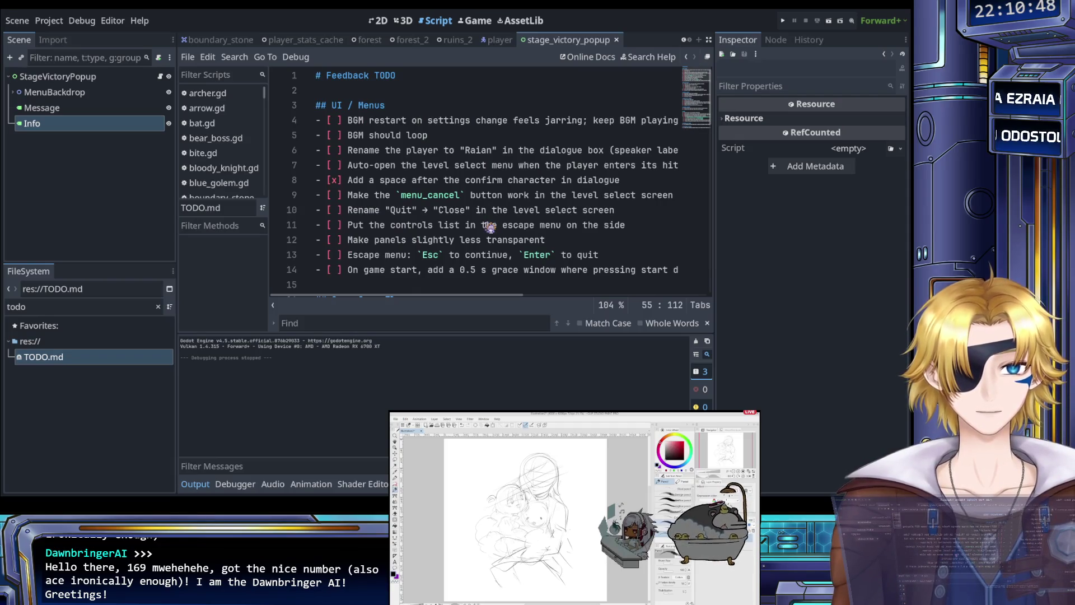
scroll(490, 227, down, 1)
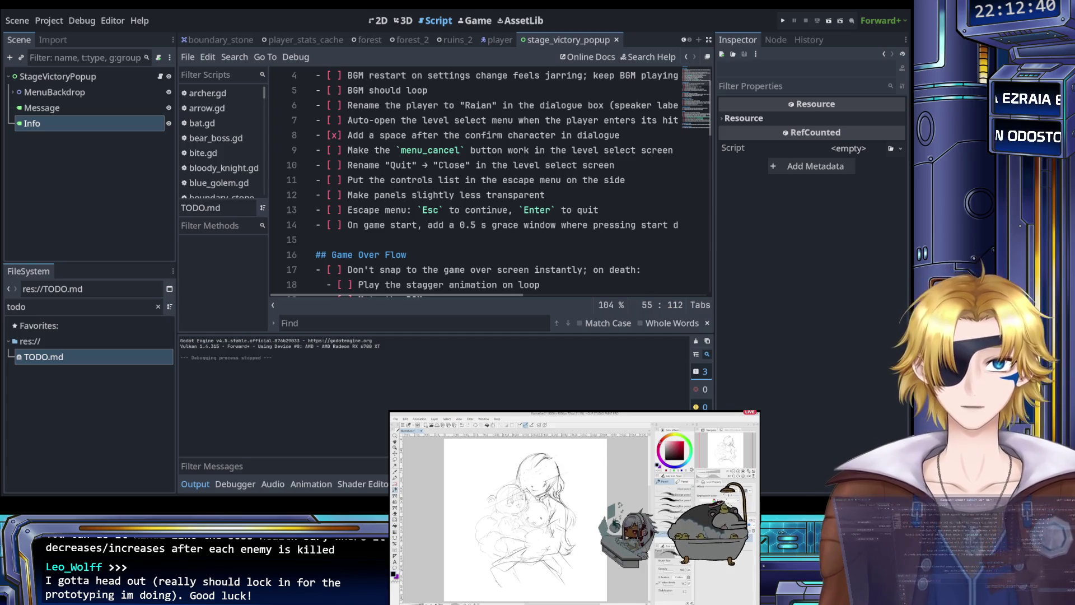
click(384, 150)
key(ctrl+s)
- Filter the FileSystem dock by 'main' and open main_menu.gd and main_menu.tscn
click(35, 307)
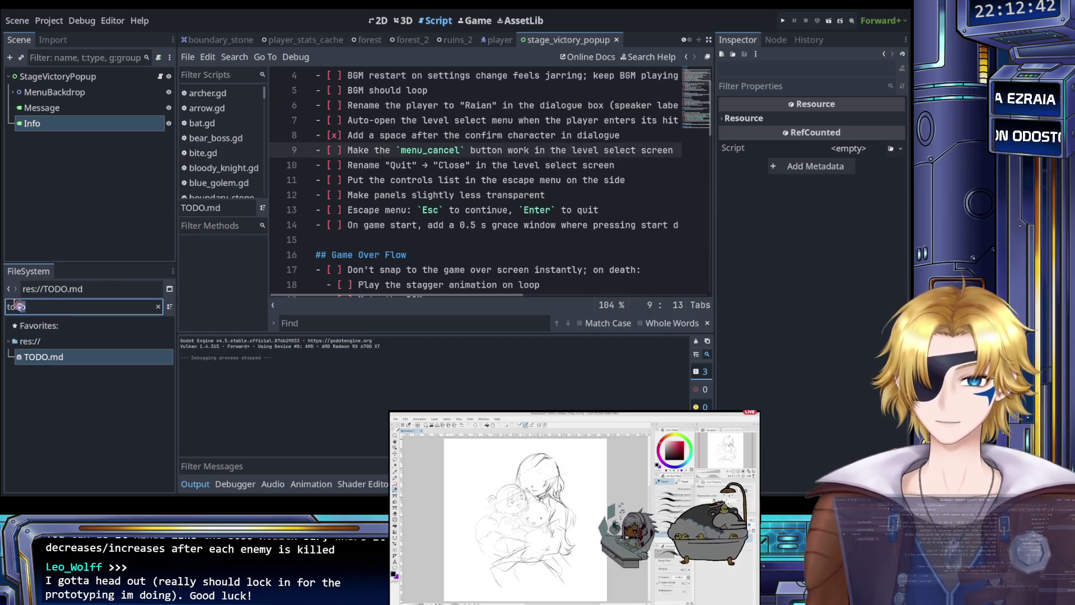
key(ctrl+a)
text(main)
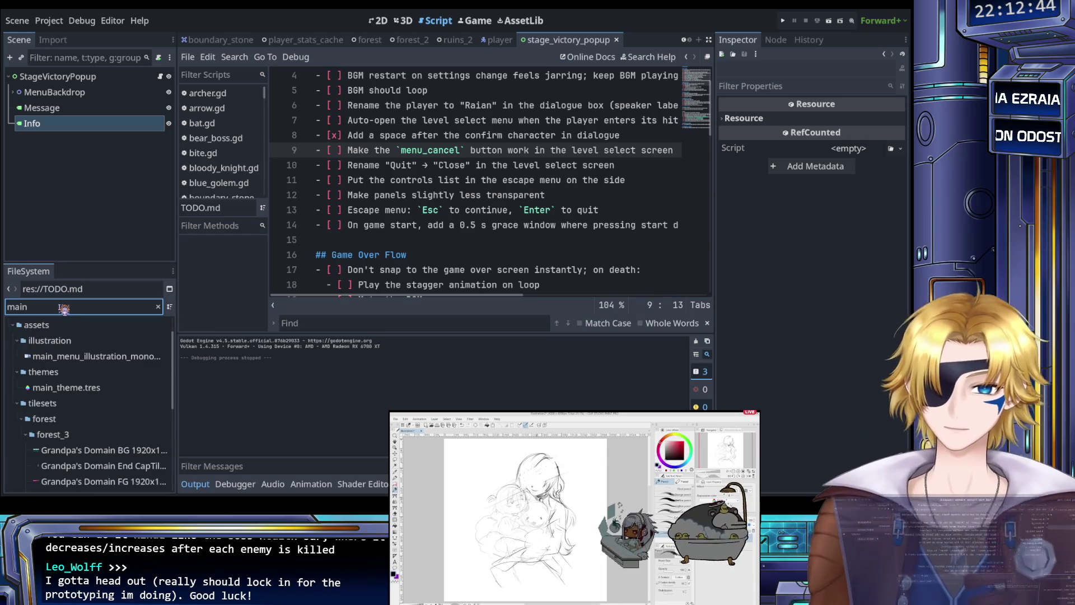
click(81, 357)
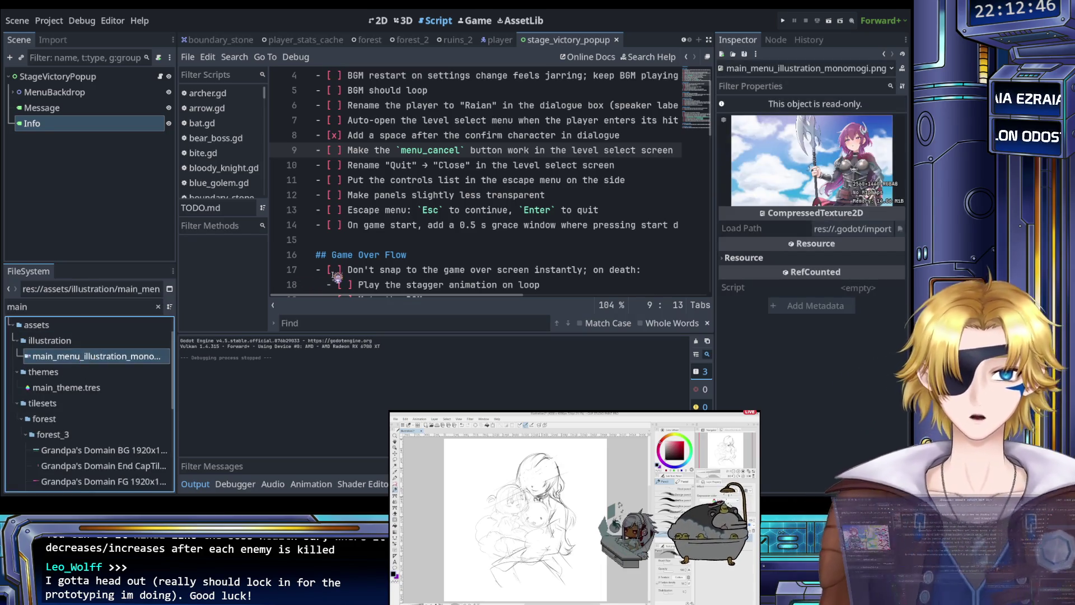
scroll(103, 399, down, 5)
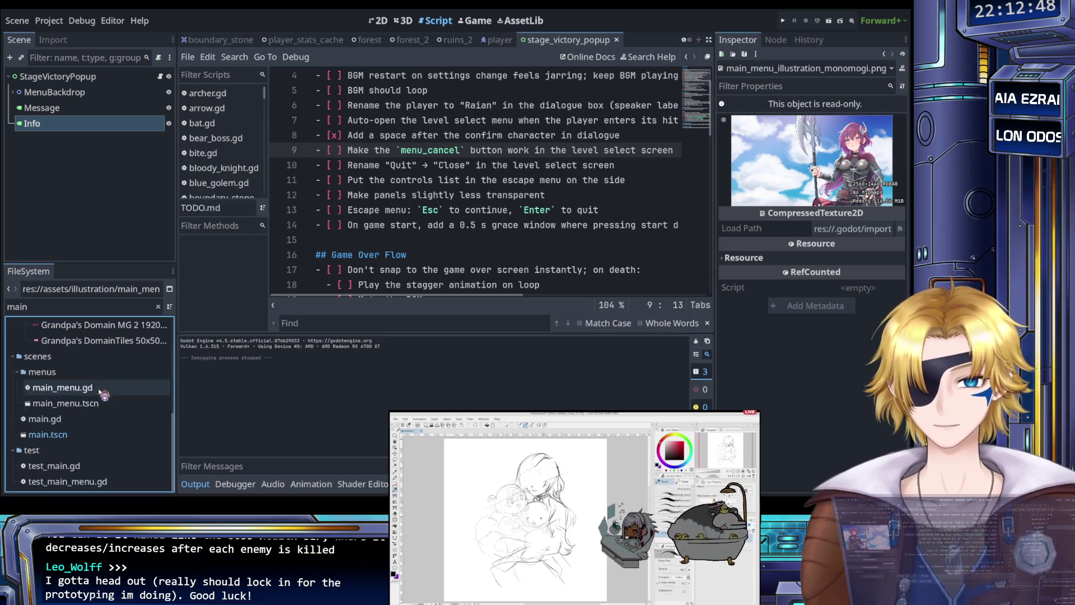
double_click(67, 388)
double_click(67, 403)
- Search main_menu.gd for 'setting'
click(398, 211)
key(ctrl+f)
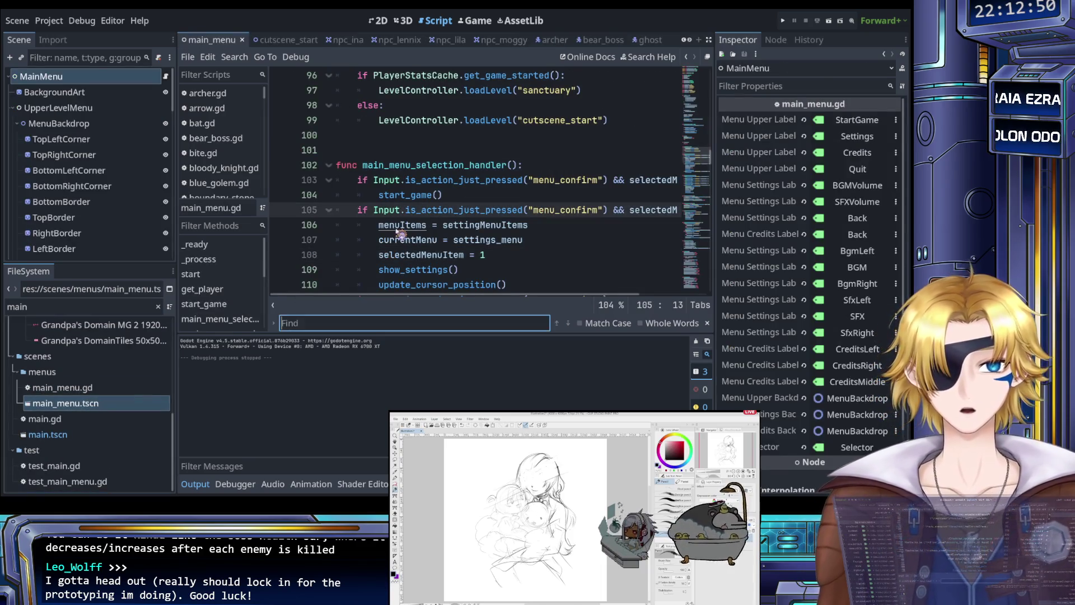
text(sett)
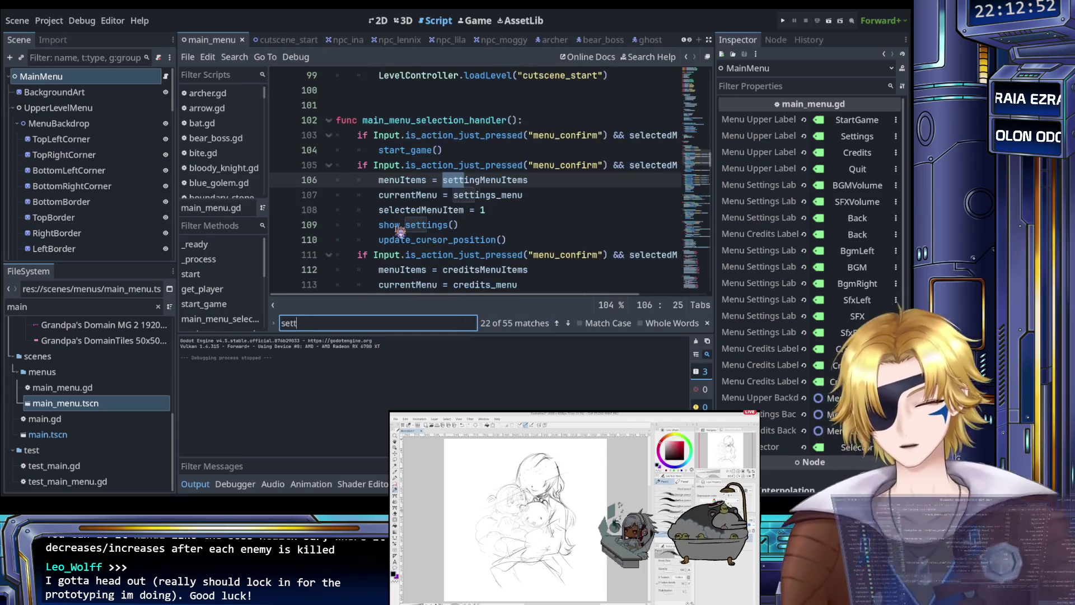
text(ing)
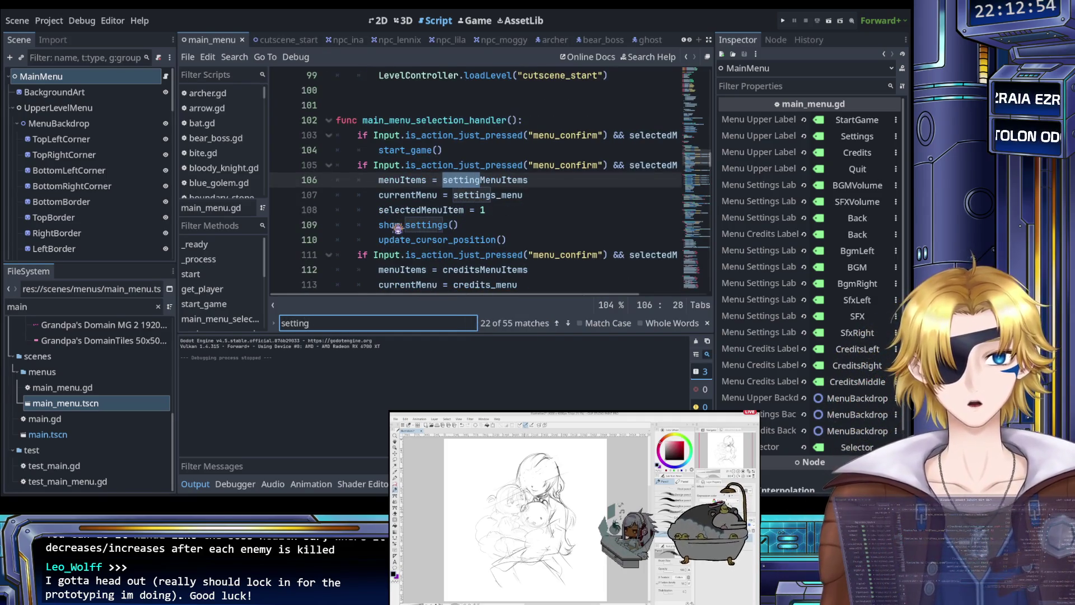
- Step through the 'setting' matches to reach settings_menu_selection_handler
click(568, 323)
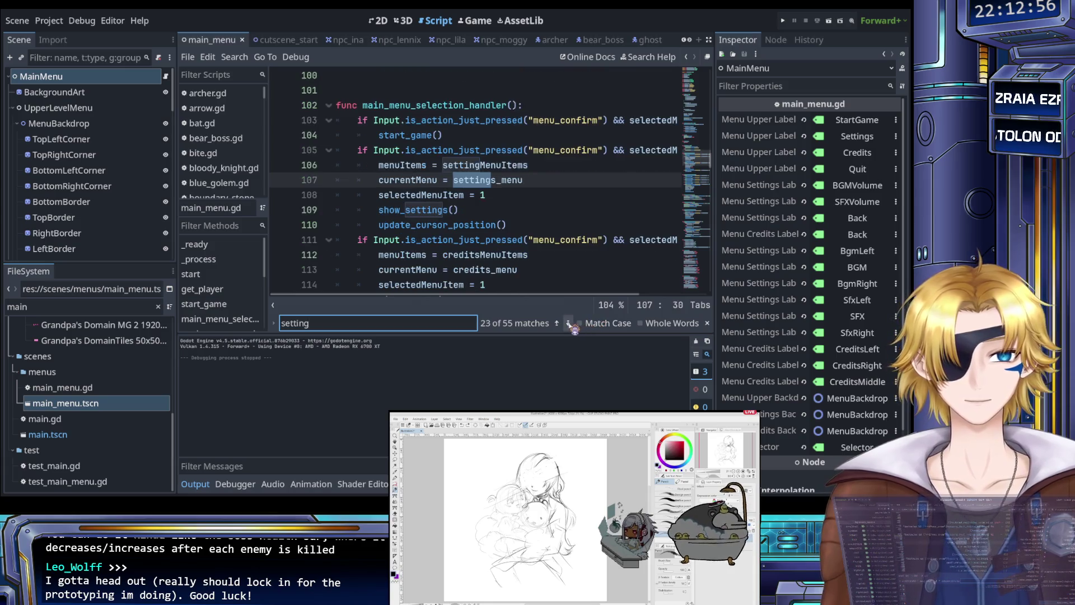
click(569, 323)
click(569, 323)
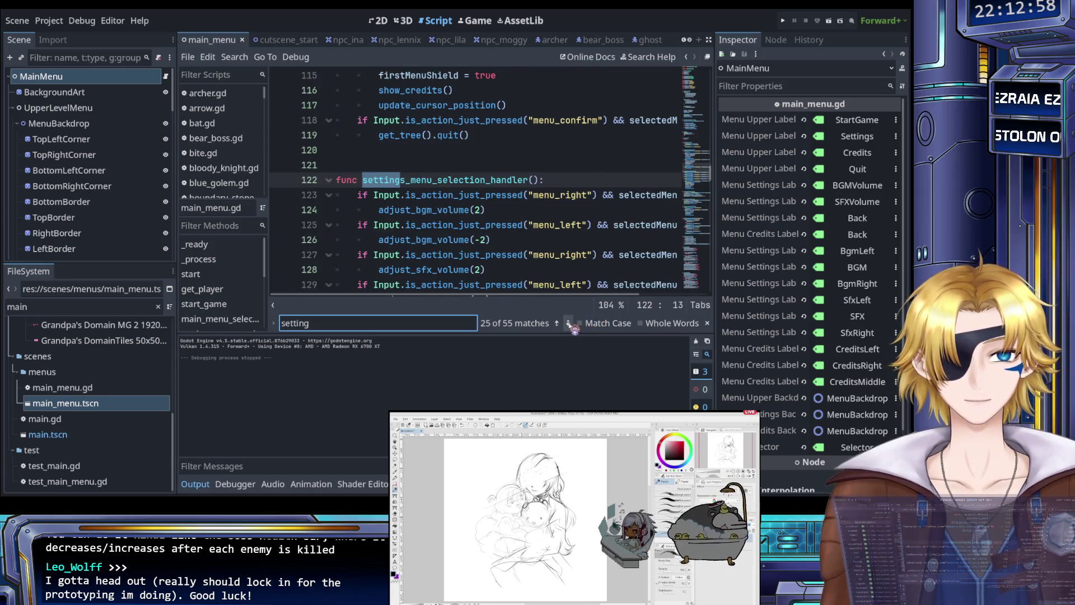
scroll(528, 268, down, 2)
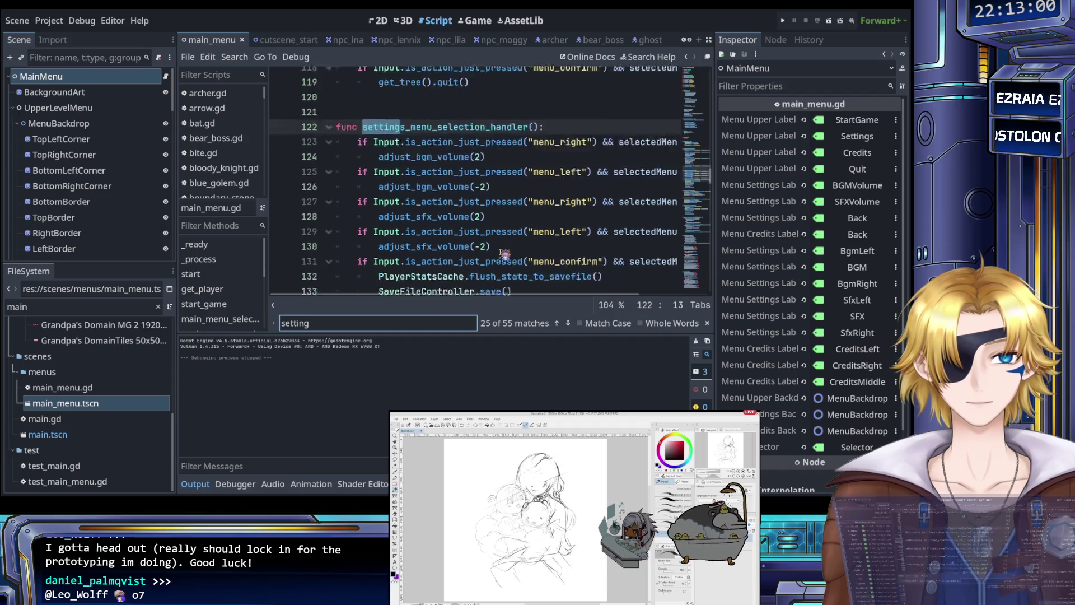
scroll(503, 249, up, 1)
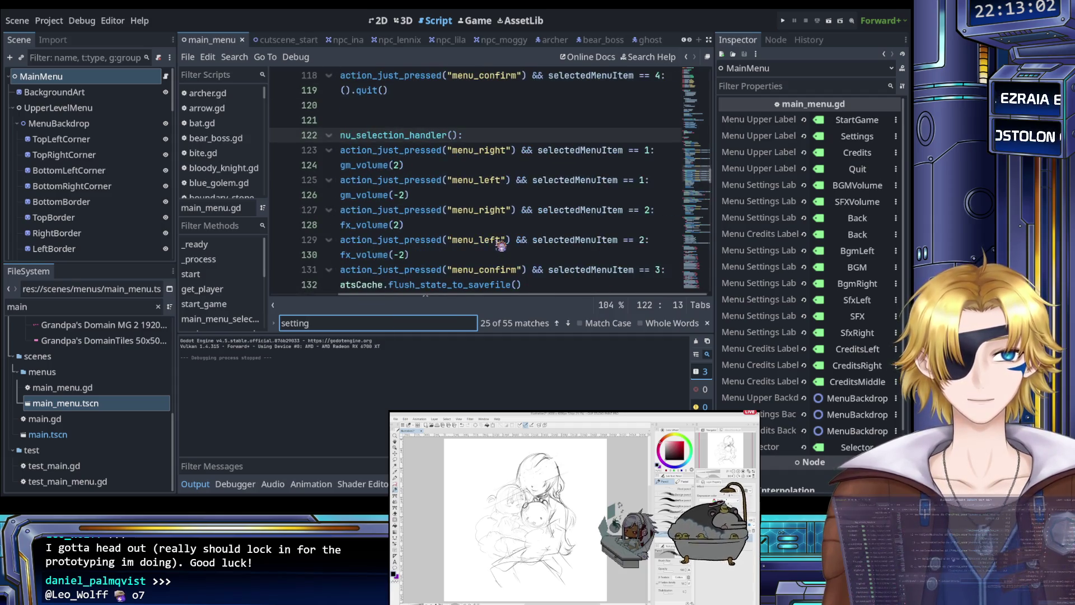
scroll(501, 246, down, 2)
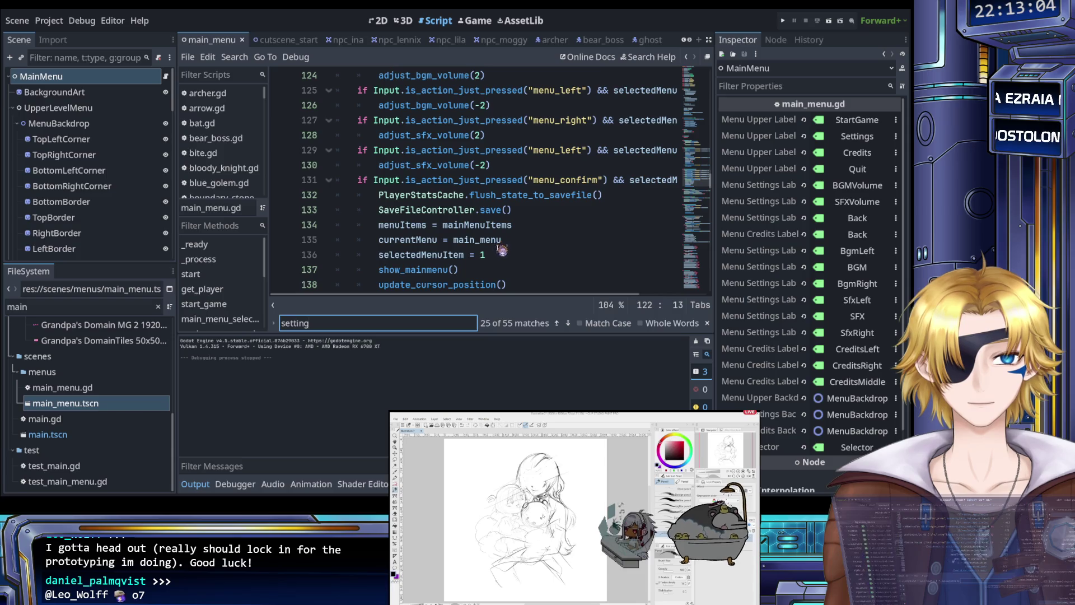
scroll(505, 256, down, 1)
scroll(506, 256, up, 2)
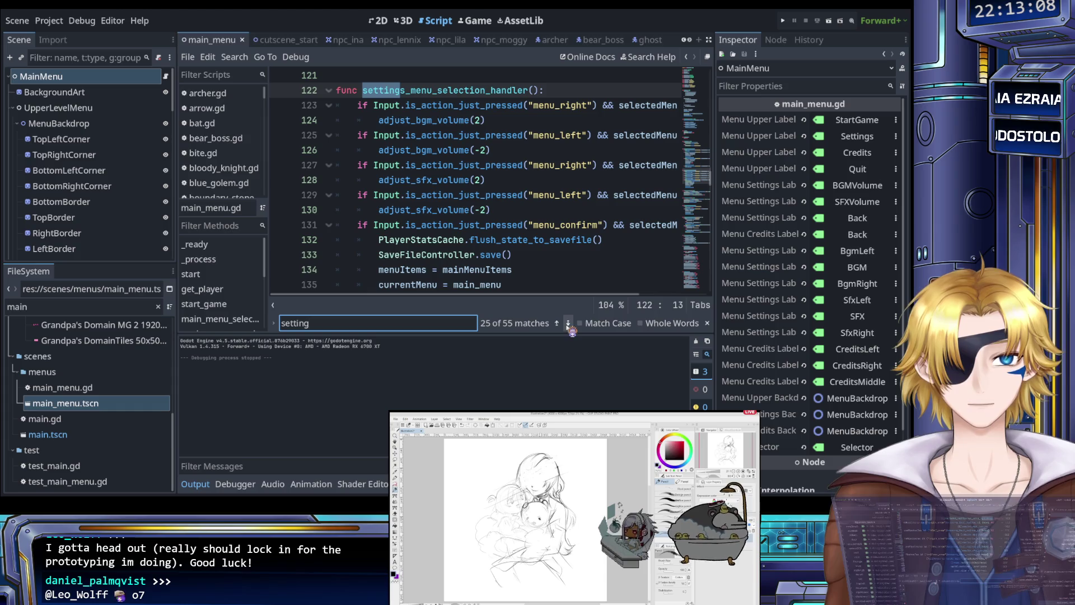
- Follow adjust_bgm_volume into the play_bgm definition in sound_controller.gd
key(Escape)
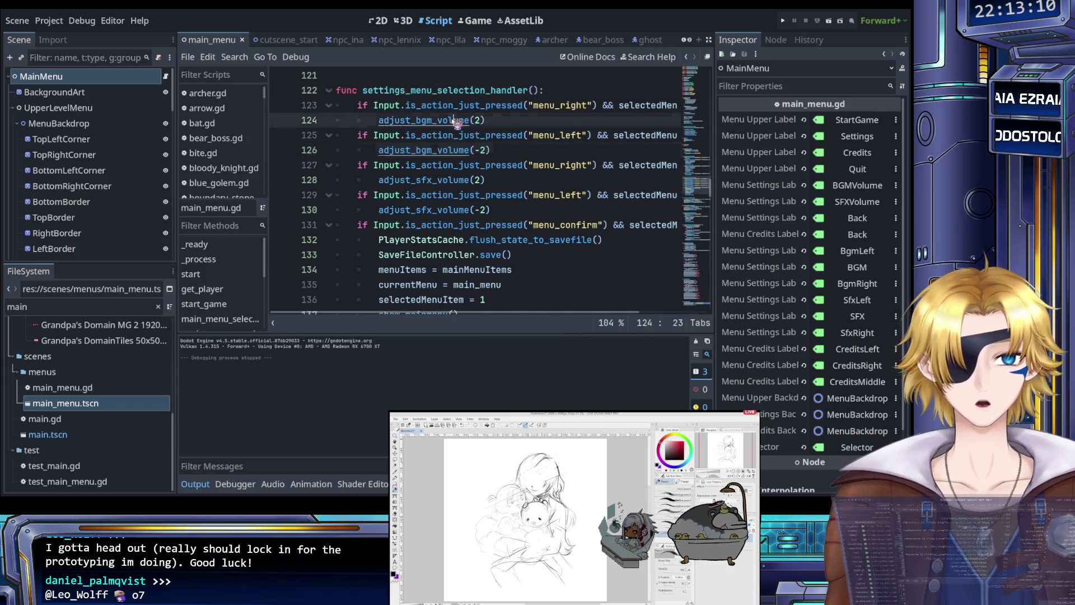
ctrl+click(464, 150)
scroll(424, 222, down, 1)
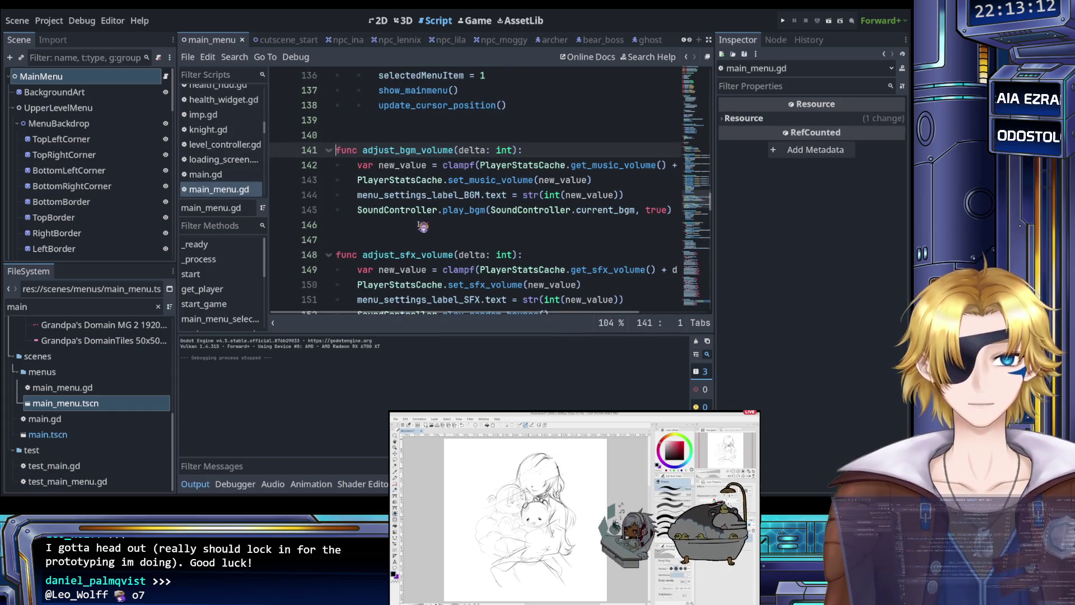
scroll(428, 221, right, 3)
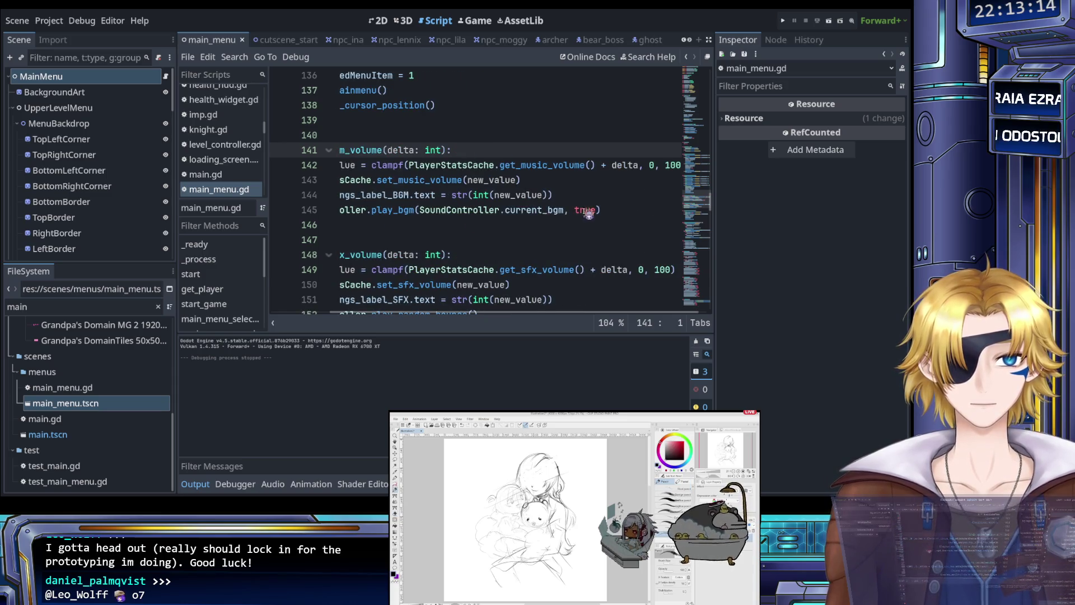
click(398, 211)
ctrl+click(402, 215)
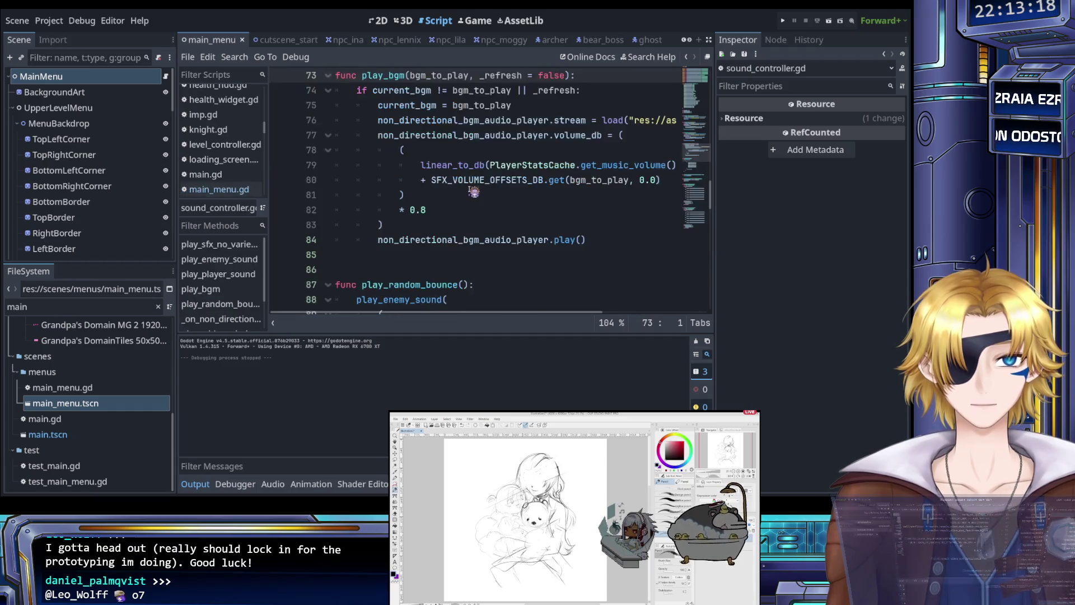
scroll(473, 188, up, 1)
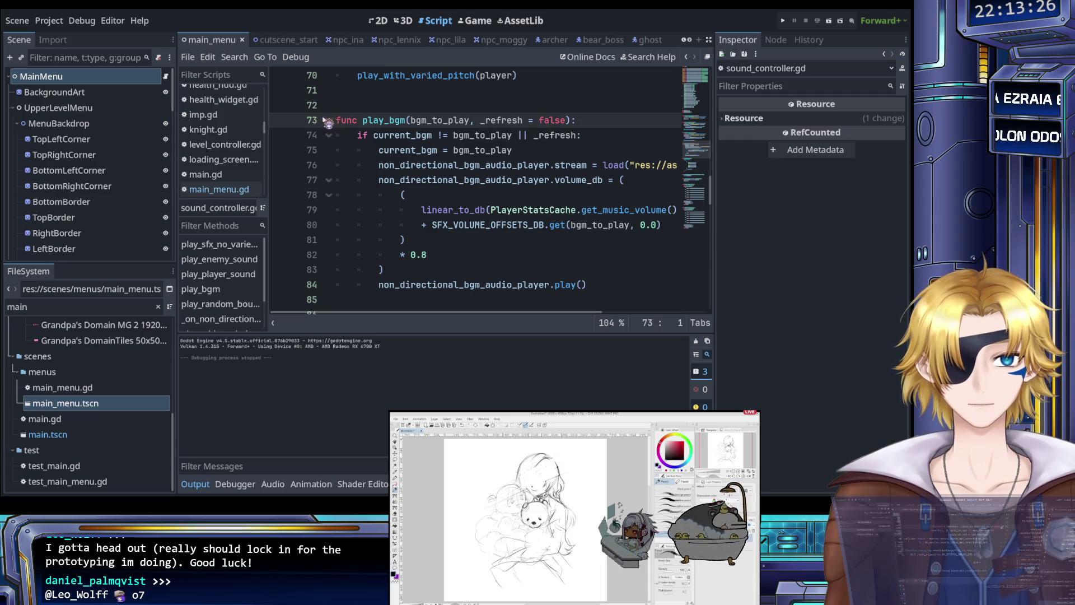
scroll(391, 150, down, 1)
scroll(392, 150, up, 1)
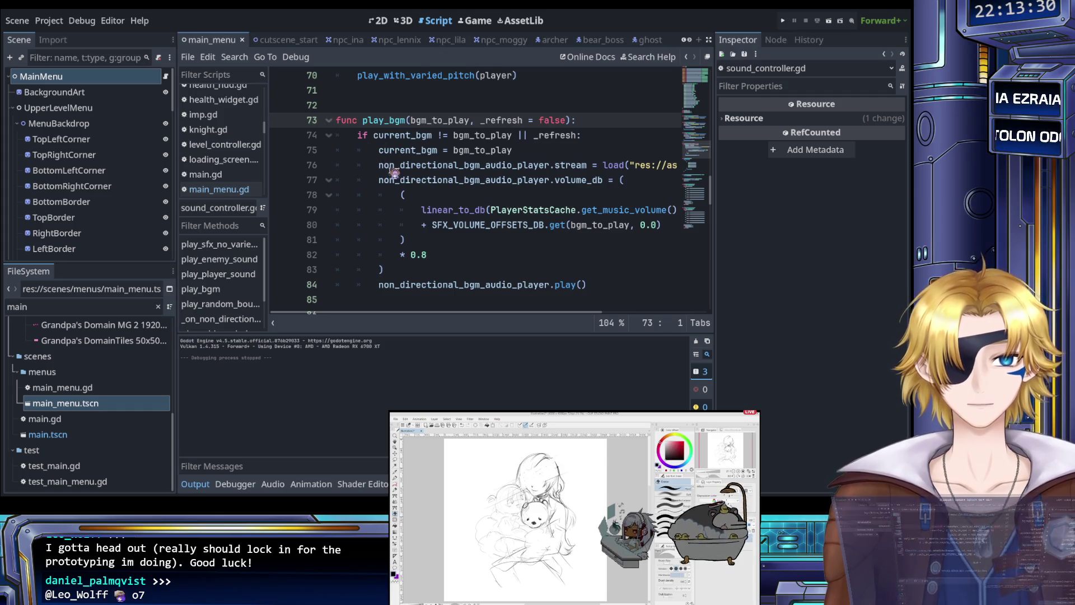
click(441, 270)
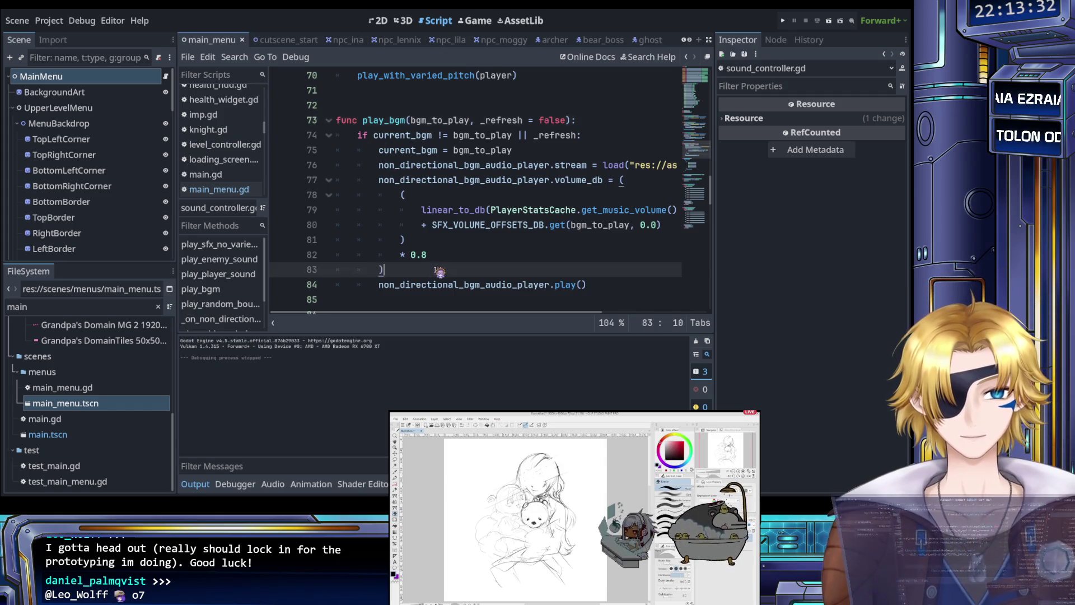
scroll(440, 271, right, 2)
scroll(440, 272, left, 3)
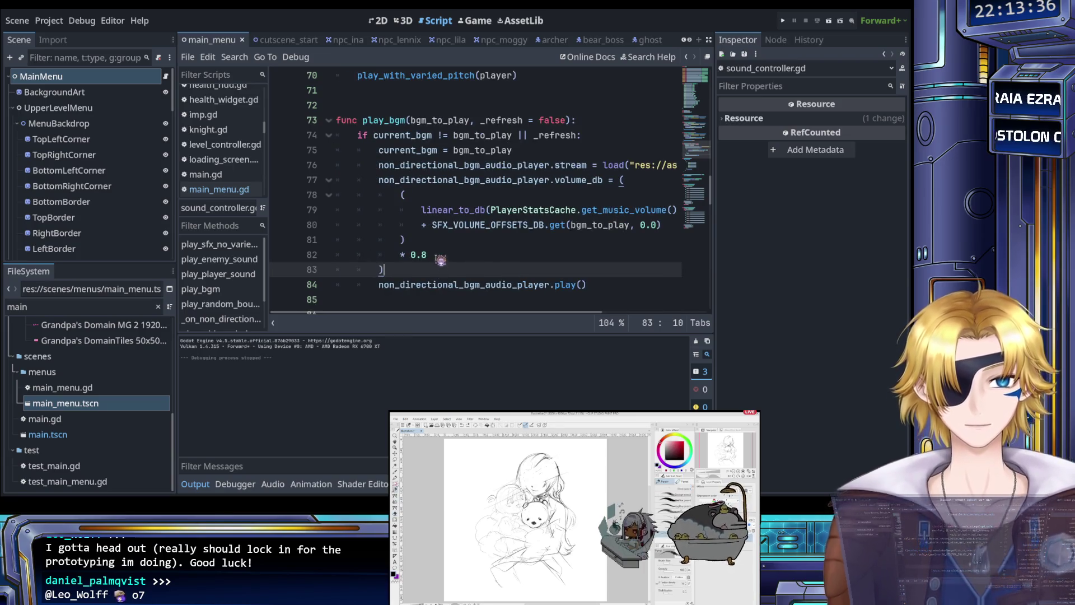
click(508, 119)
double_click(493, 119)
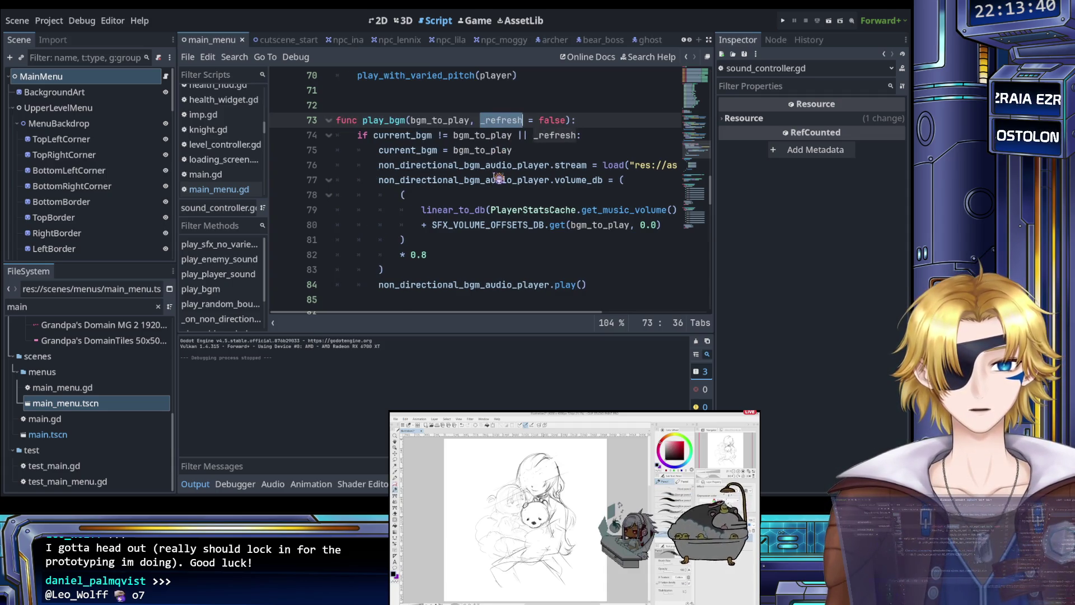
scroll(498, 178, down, 1)
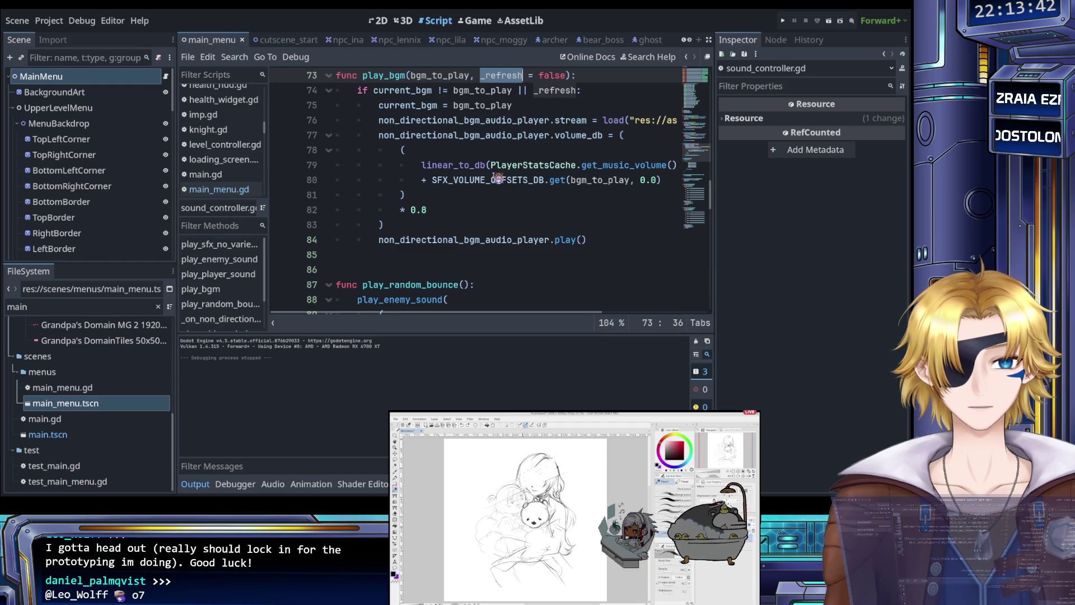
scroll(495, 178, right, 5)
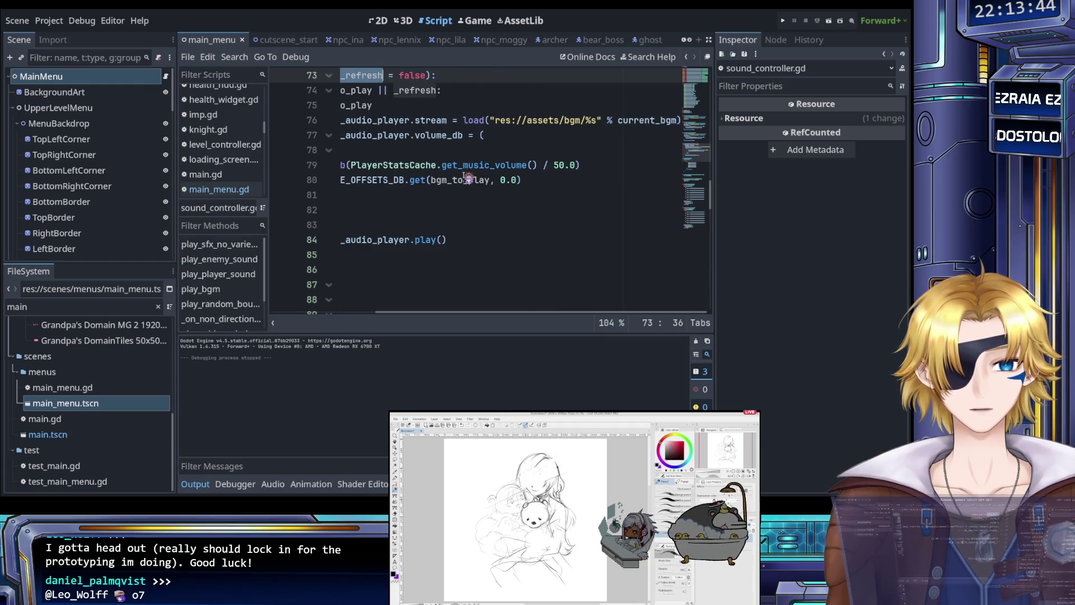
scroll(467, 178, left, 5)
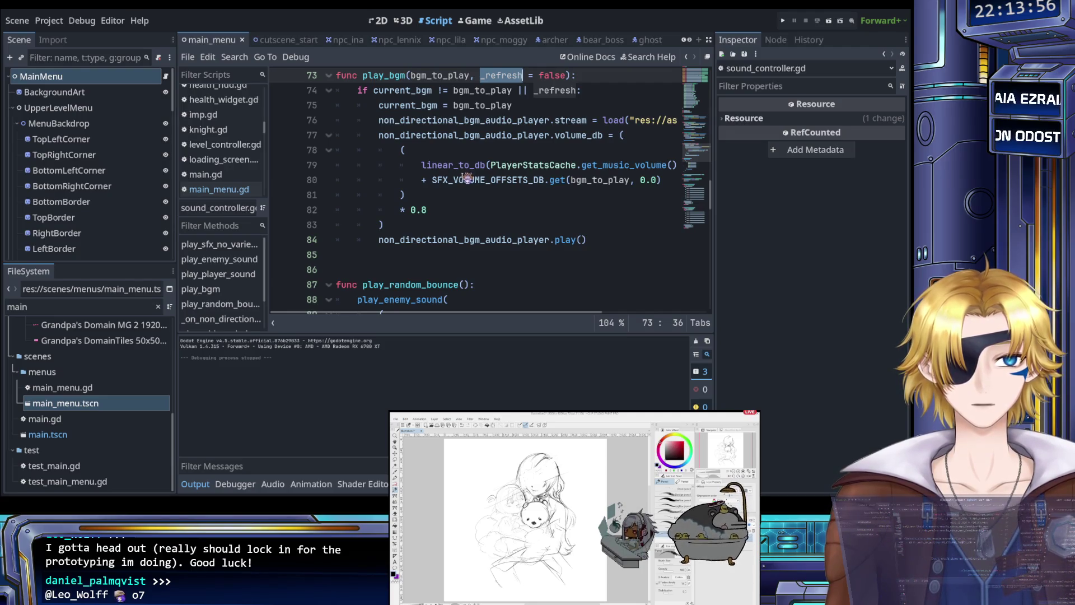
scroll(489, 162, up, 1)
scroll(484, 168, right, 5)
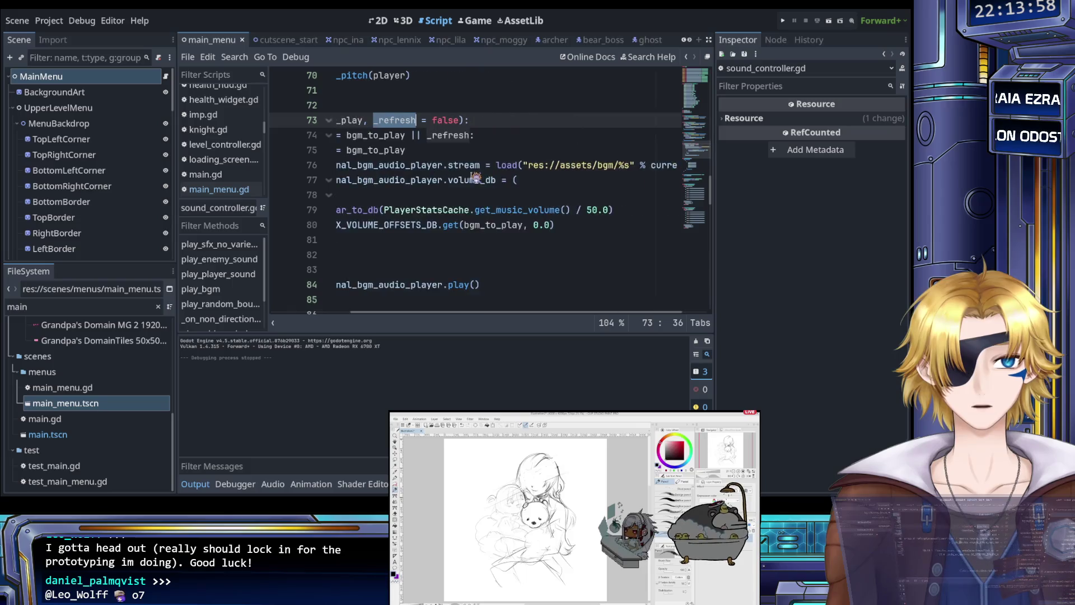
scroll(474, 178, left, 5)
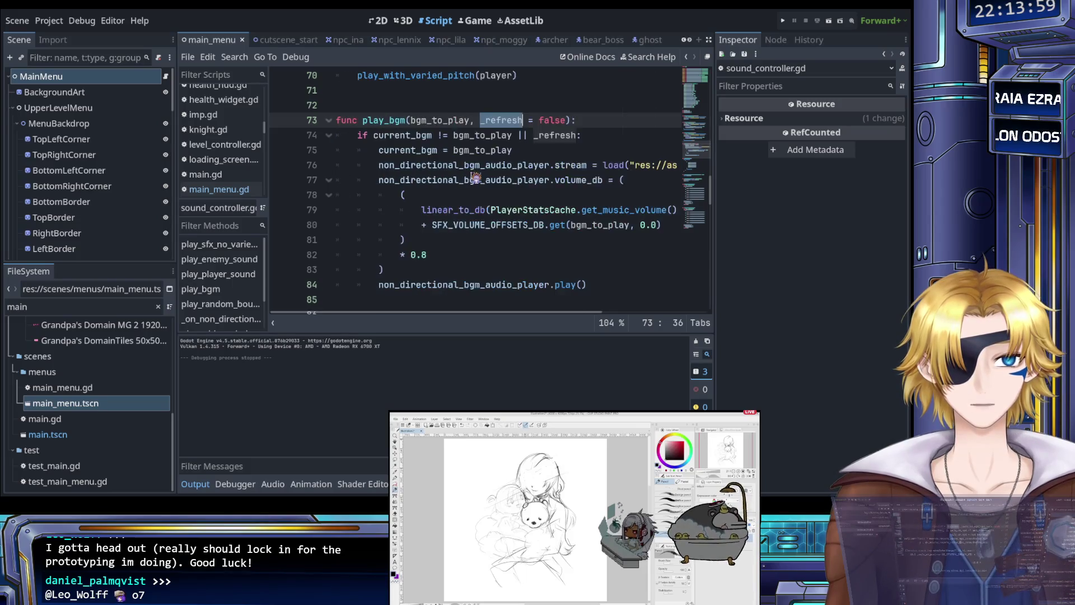
click(379, 165)
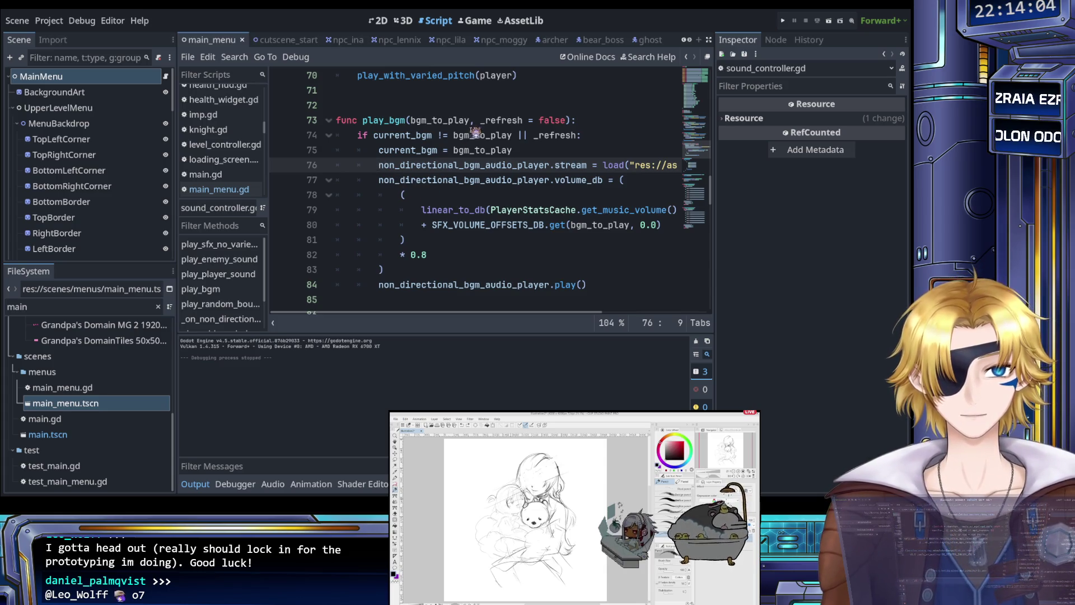
- Trial-delete the _refresh parameter and its check, then undo both deletions
drag(475, 121, 570, 122)
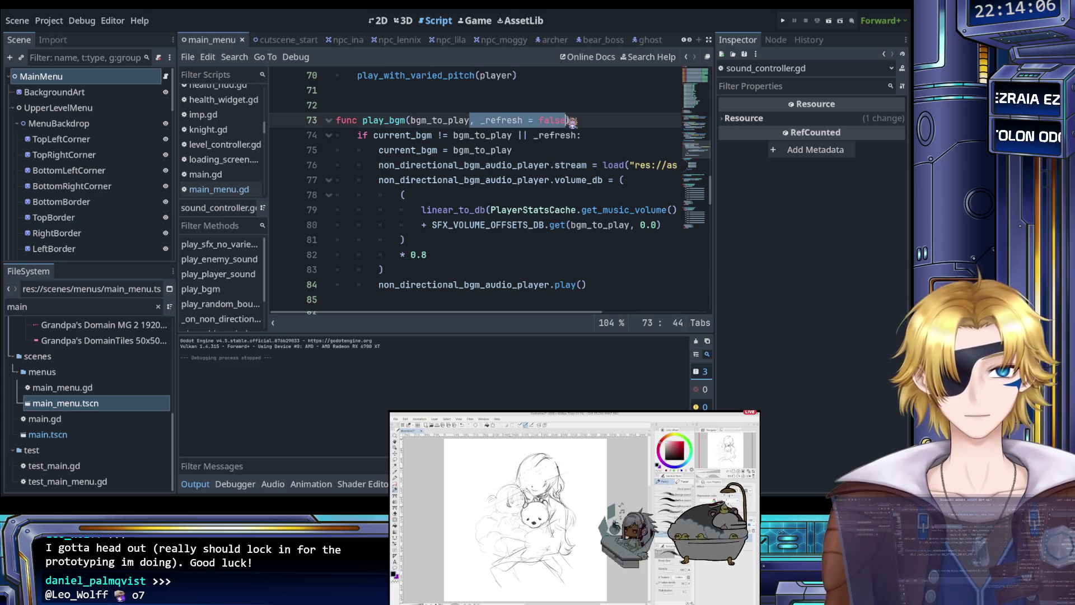
key(BackSpace)
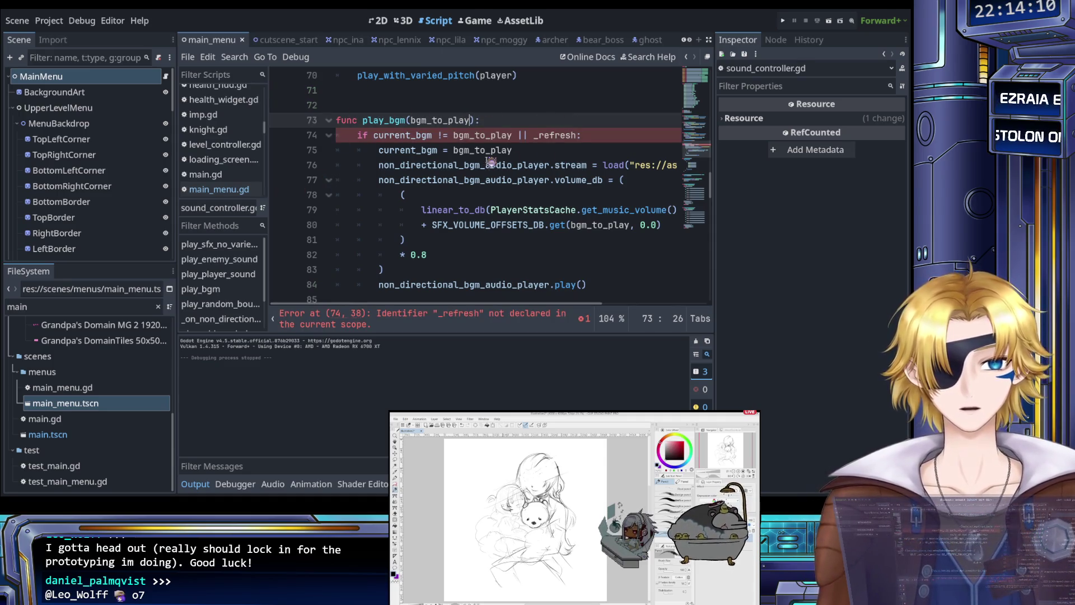
drag(577, 135, 516, 138)
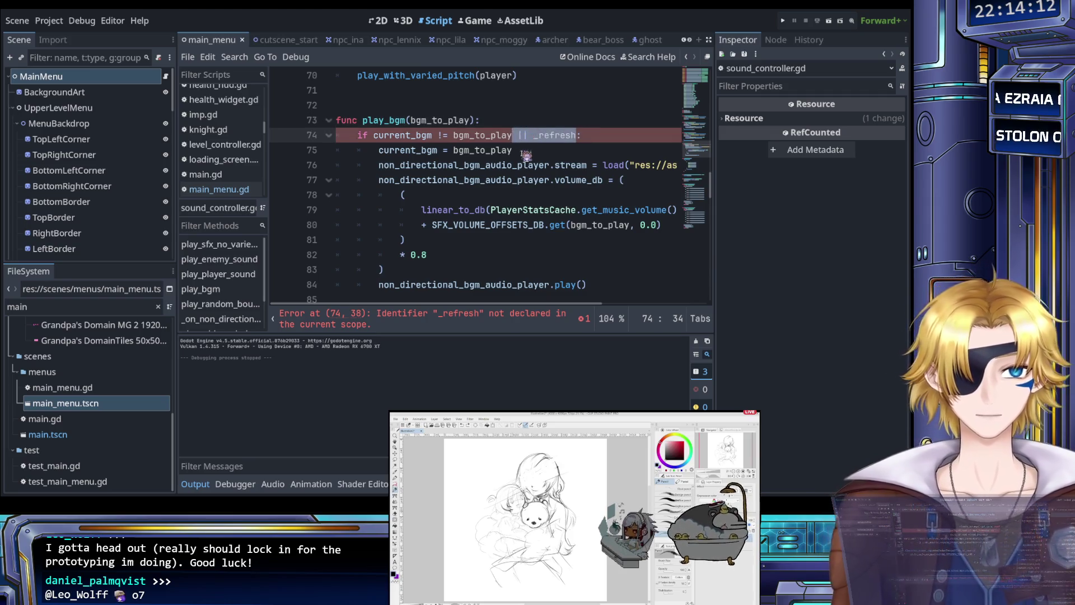
key(BackSpace)
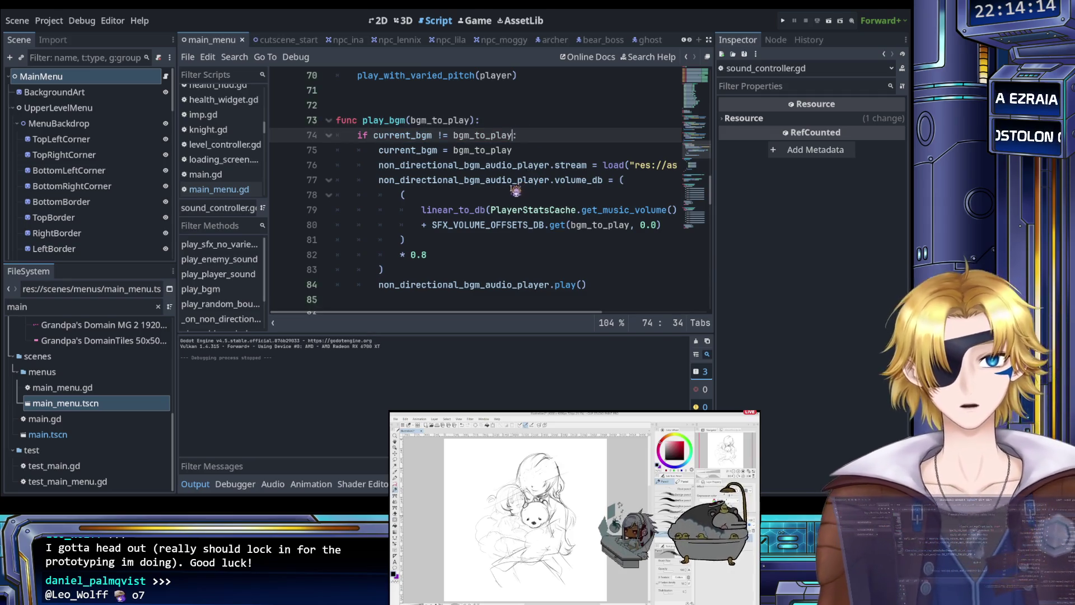
key(ctrl+z)
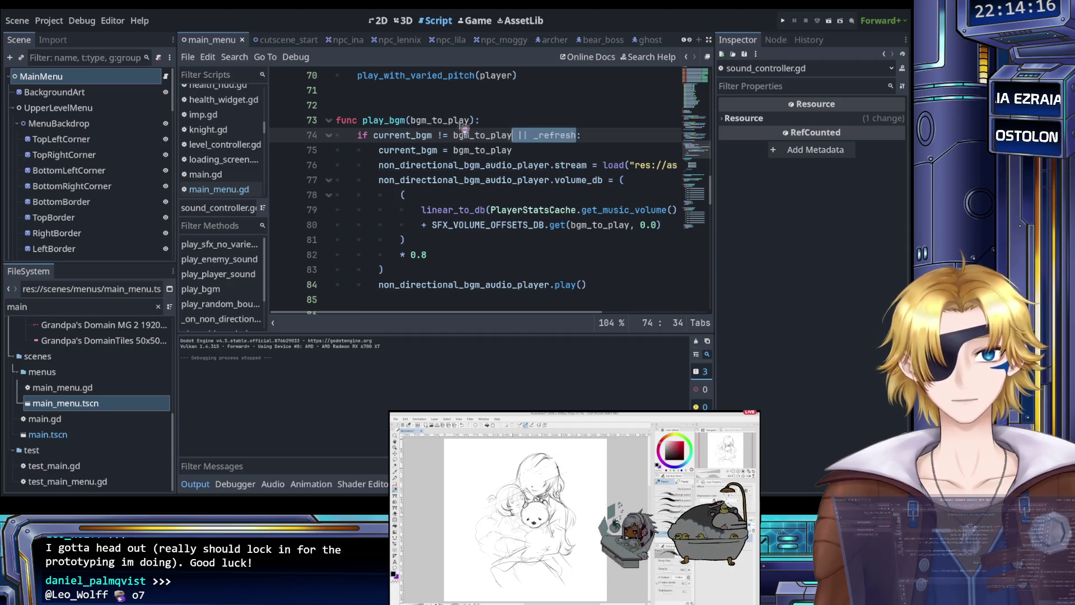
click(465, 120)
key(ctrl+z)
- Delete ' || _refresh' from line 74 so the if tests only current_bgm != bgm_to_play
click(510, 136)
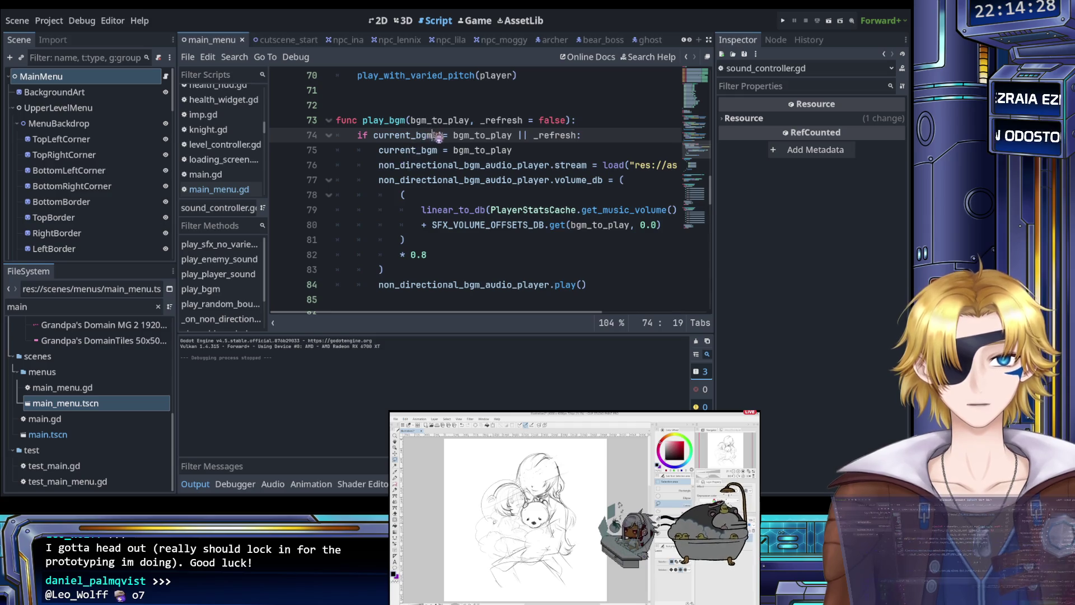
click(464, 137)
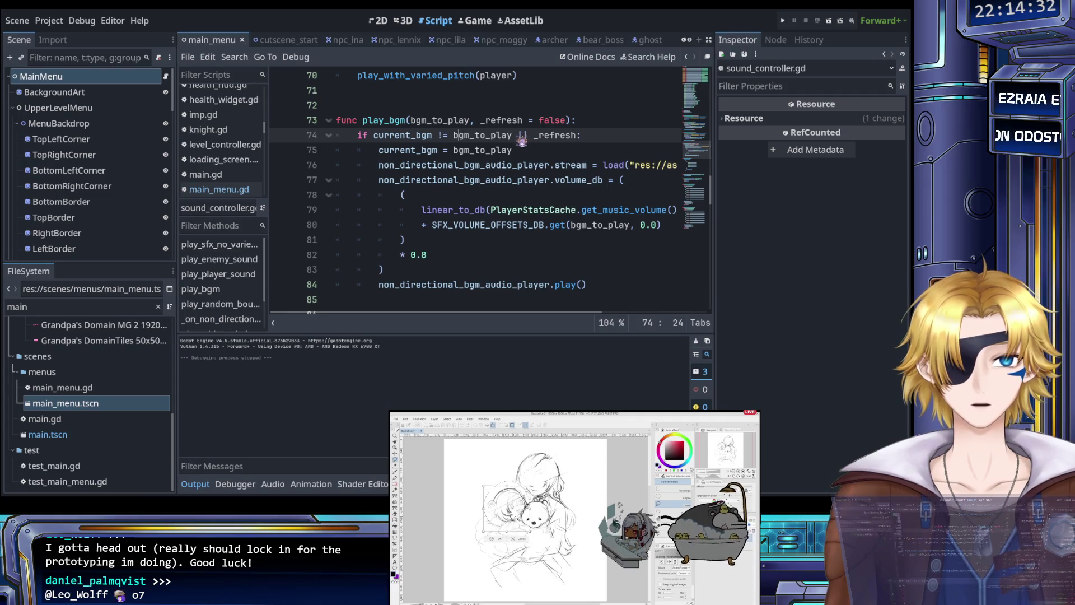
click(579, 137)
drag(579, 136, 512, 137)
key(BackSpace)
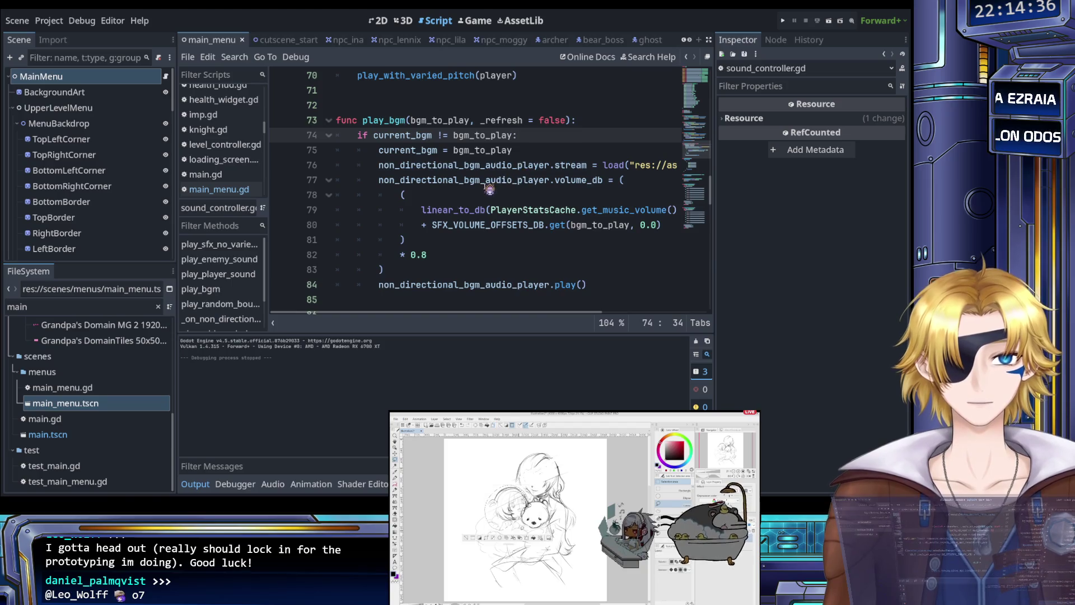
scroll(482, 189, down, 1)
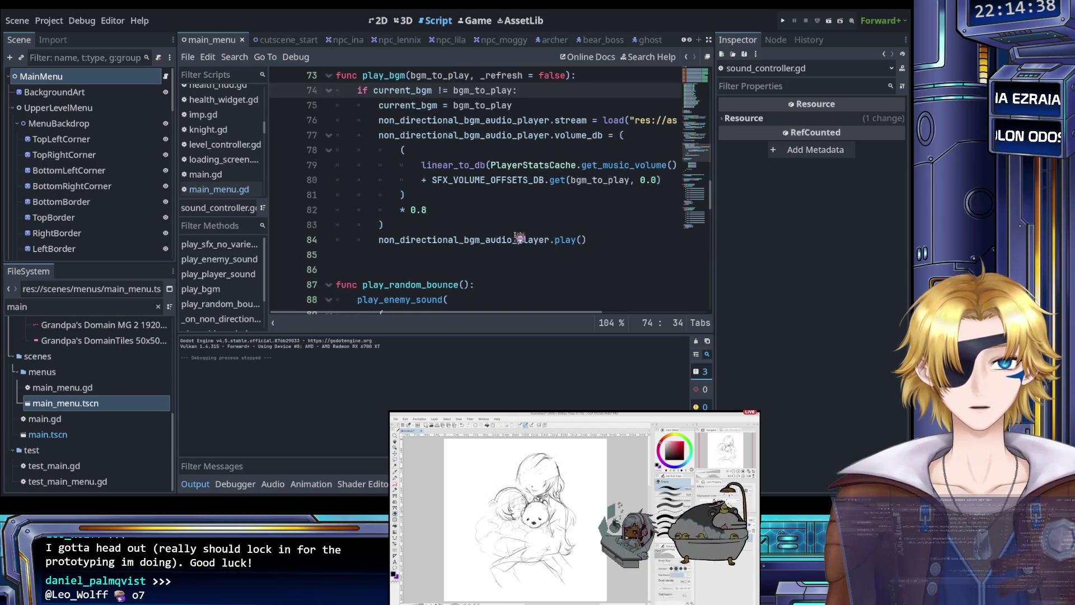
click(608, 241)
- Add an 'elif _refresh:' branch with a pass body after the play() call
key(Return)
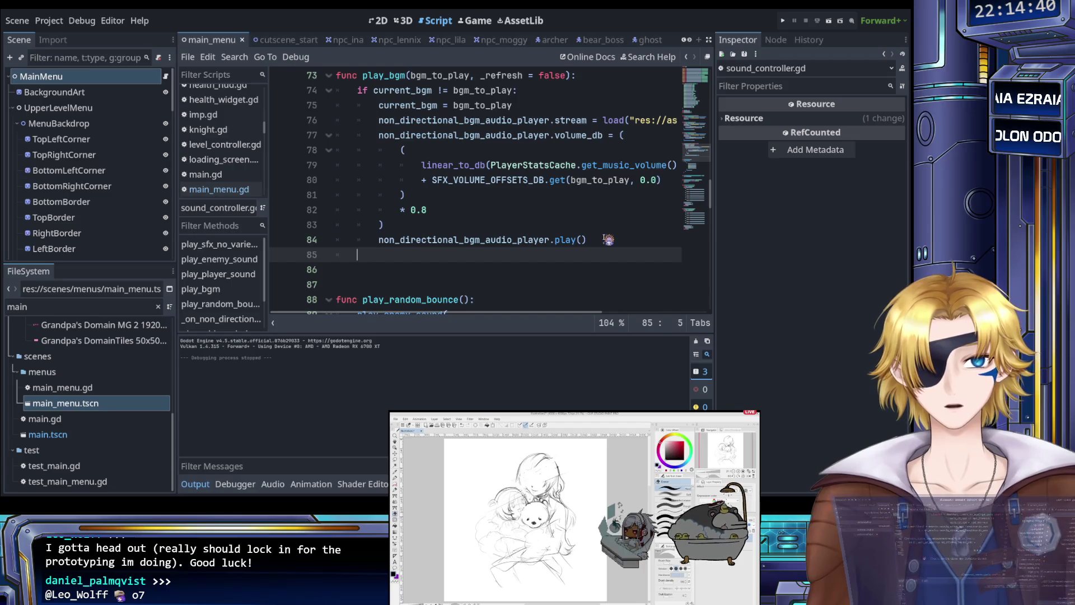
text(elif )
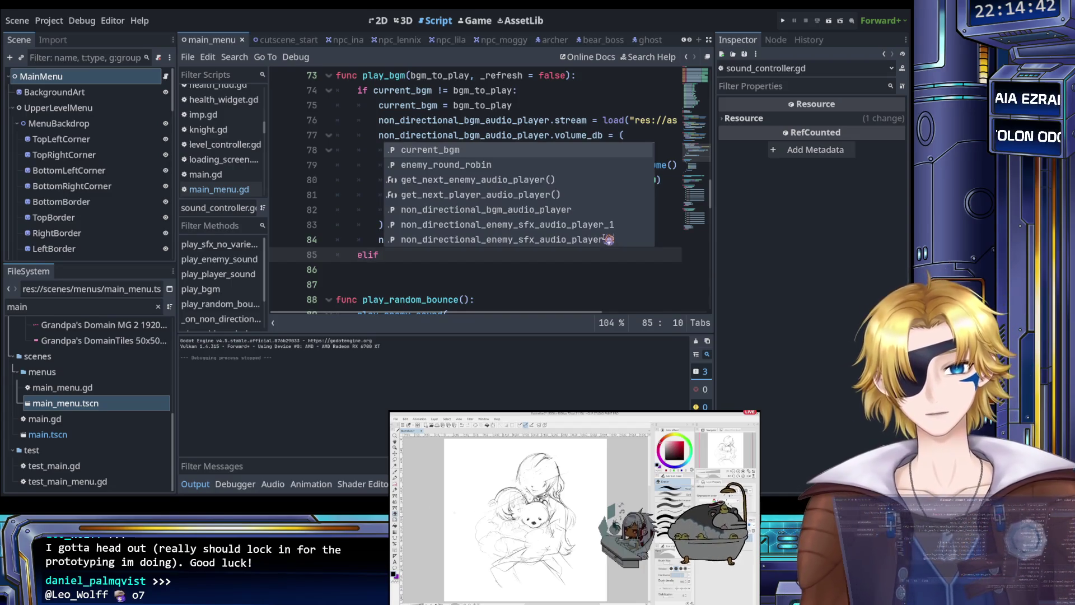
text( || _refresh)
key(ctrl+Left)
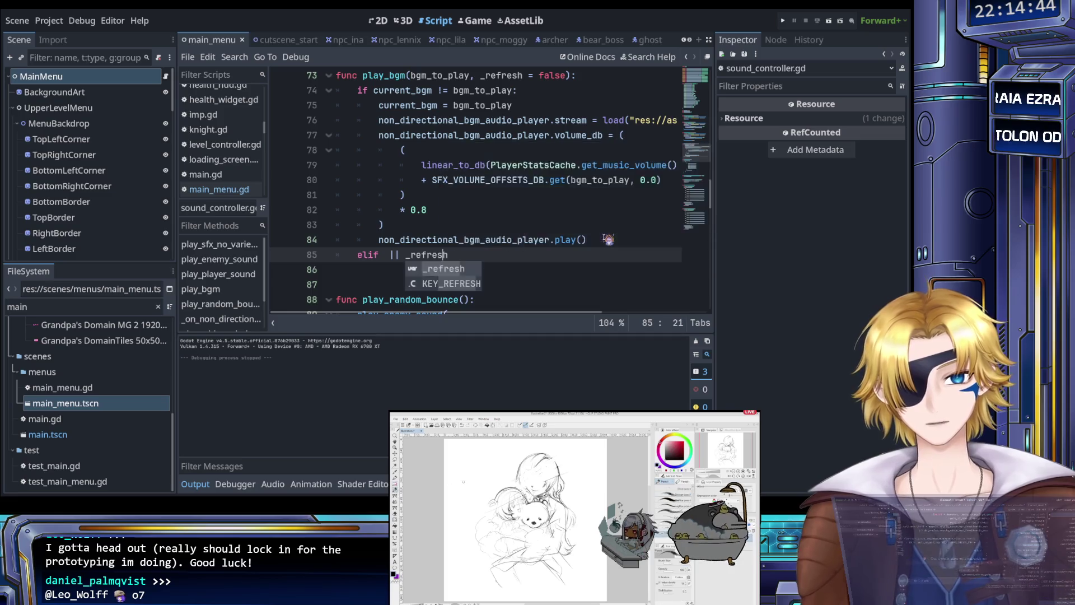
key(BackSpace)
key(BackSpace)
key(BackSpace)
click(488, 257)
text(:)
key(Return)
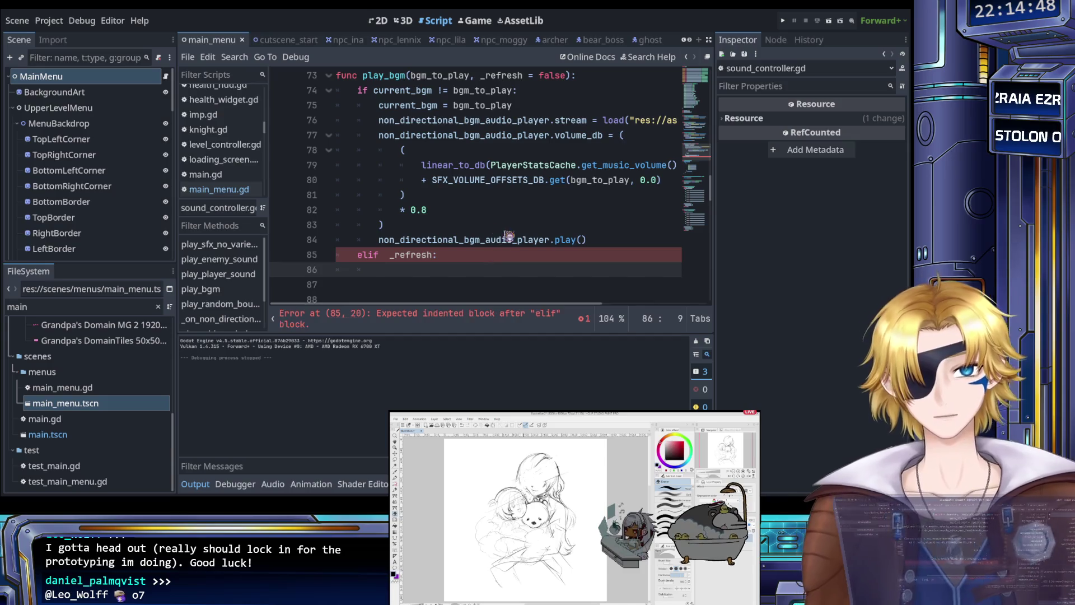
text(pass)
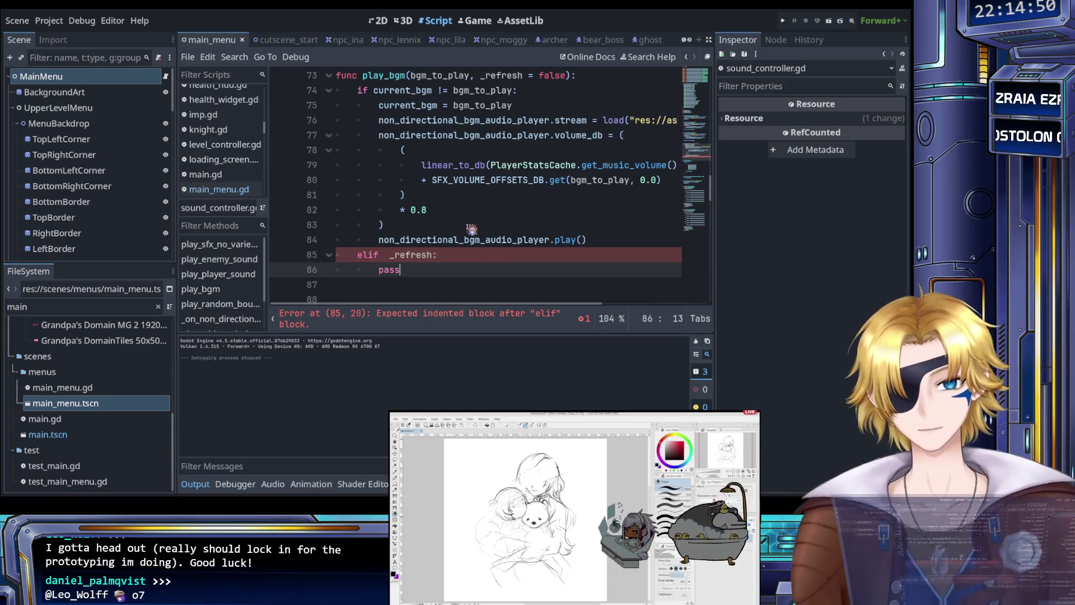
- Review the 0.8 volume multiplier and current_bgm assignment lines in play_bgm
click(468, 216)
scroll(471, 219, up, 1)
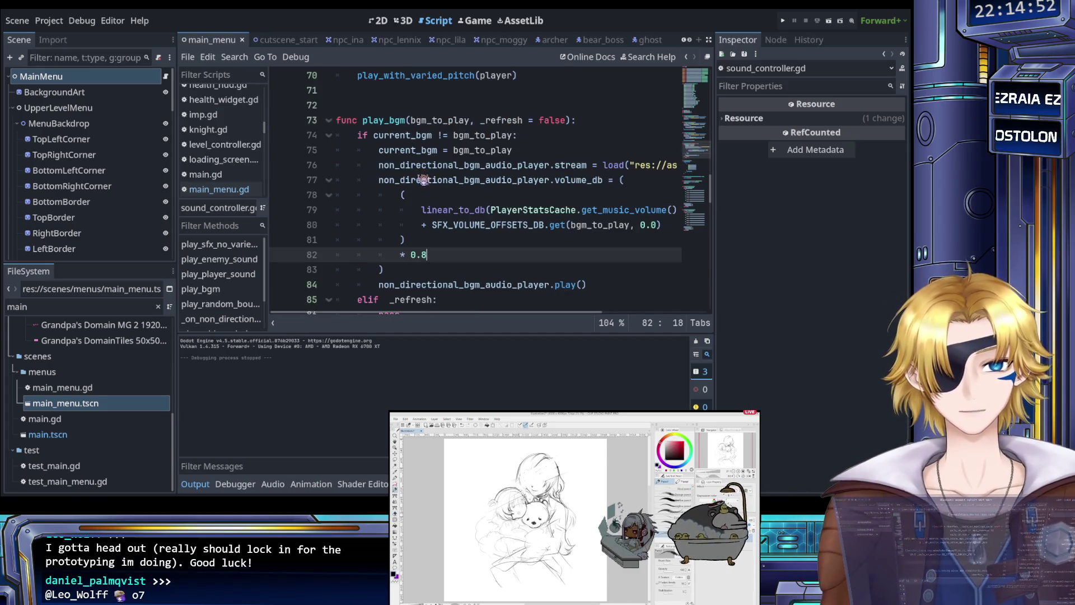
click(436, 150)
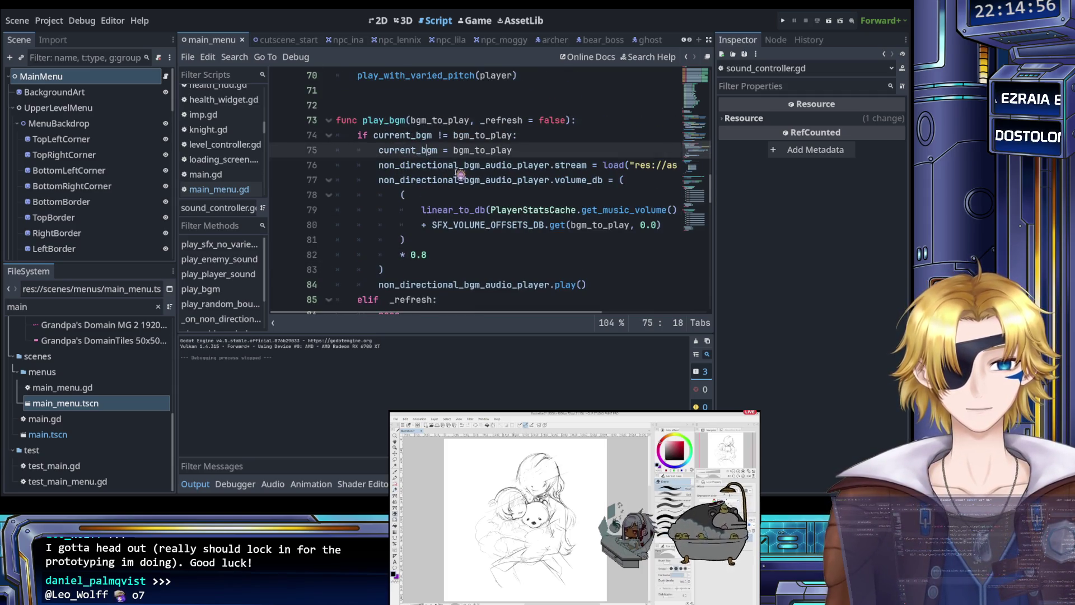
scroll(456, 181, down, 1)
scroll(455, 184, right, 2)
scroll(454, 183, left, 2)
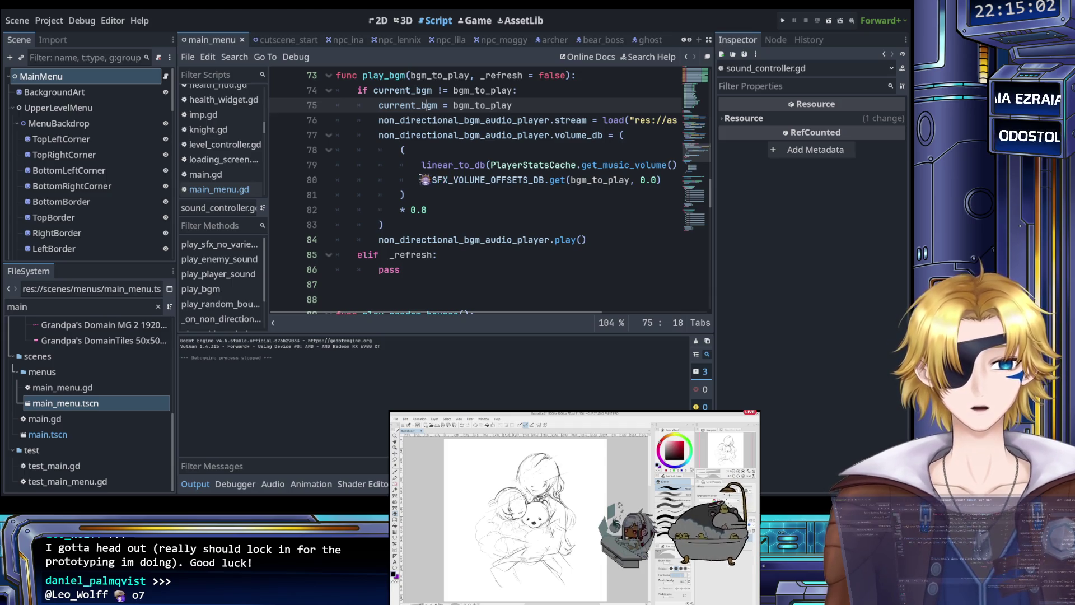
scroll(425, 179, up, 1)
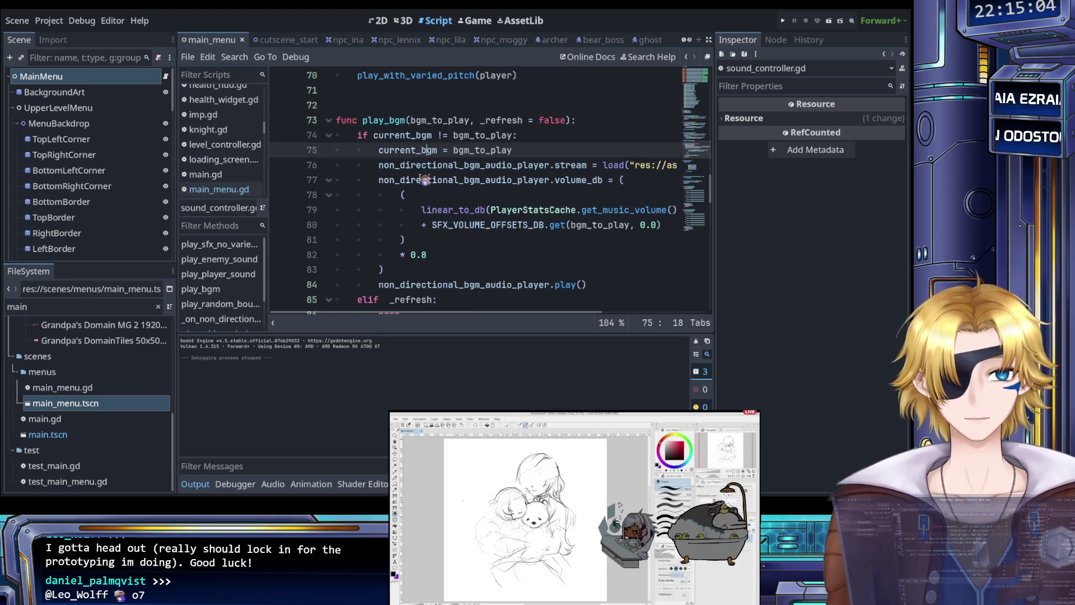
scroll(425, 179, down, 1)
- Remove the elif branch, delete the _refresh check again, and drop play_bgm's _refresh parameter
click(440, 269)
key(BackSpace)
key(BackSpace)
key(BackSpace)
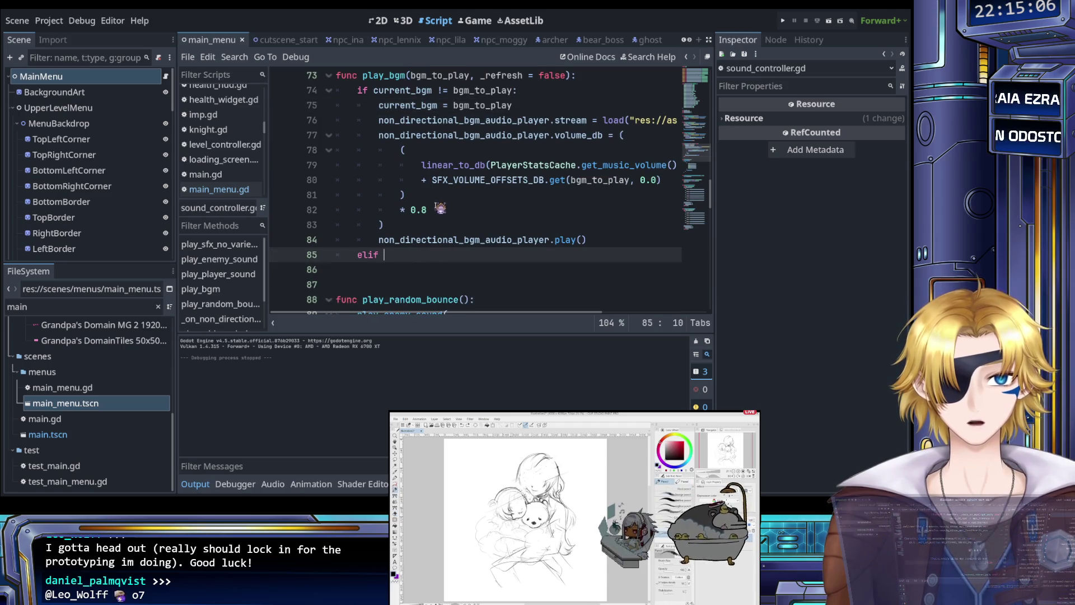
key(ctrl+z)
key(ctrl+z)
key(ctrl+z)
scroll(441, 215, up, 3)
key(BackSpace)
drag(568, 210, 469, 210)
key(BackSpace)
- Place the insertion point at the end of play_bgm for a new function
scroll(514, 223, down, 2)
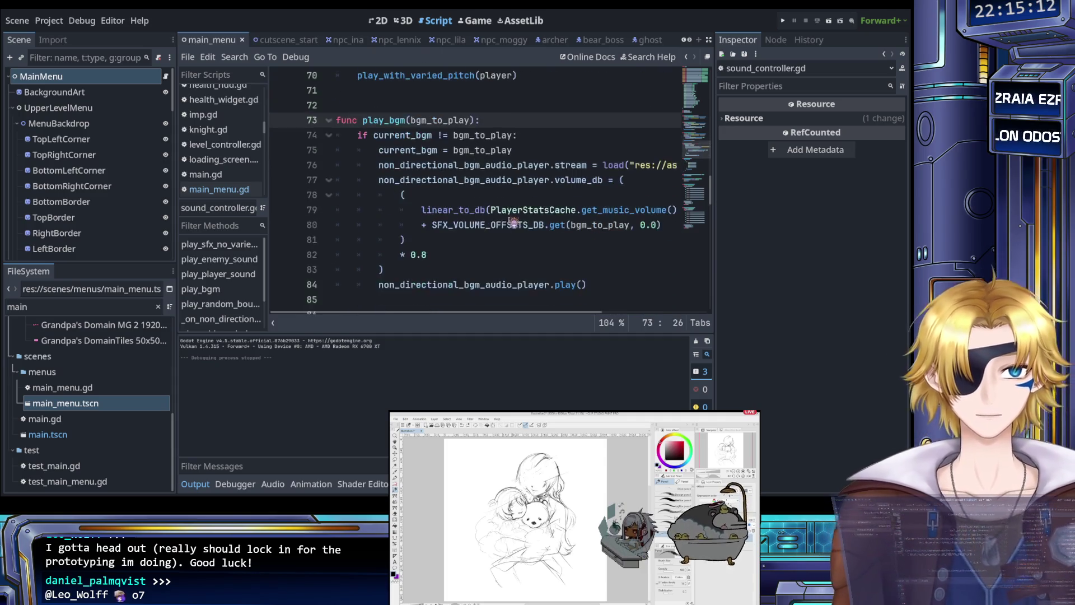
scroll(465, 269, down, 2)
scroll(451, 242, up, 1)
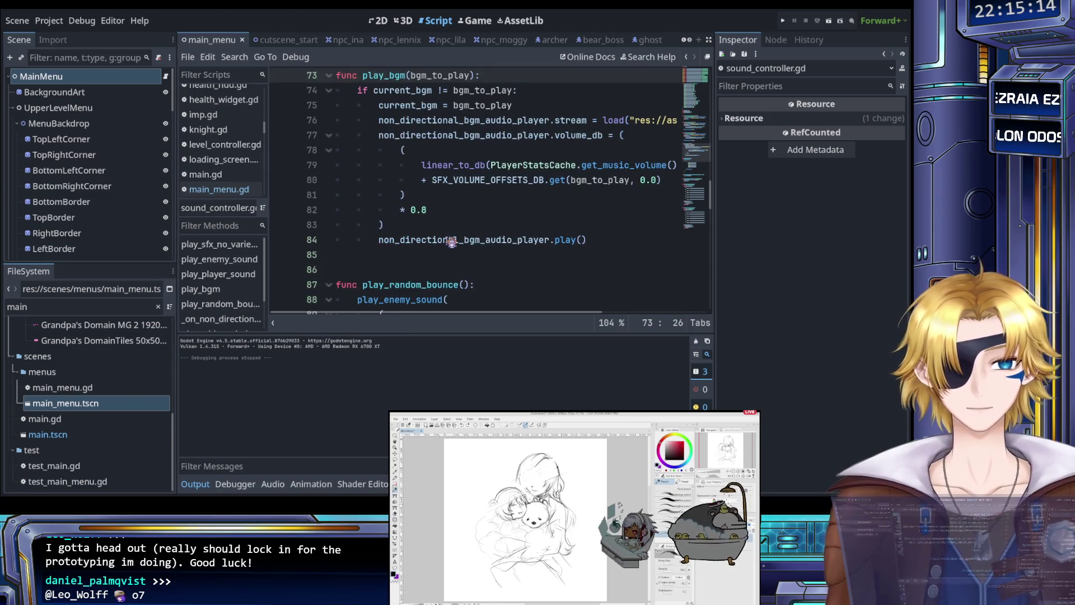
scroll(451, 242, up, 1)
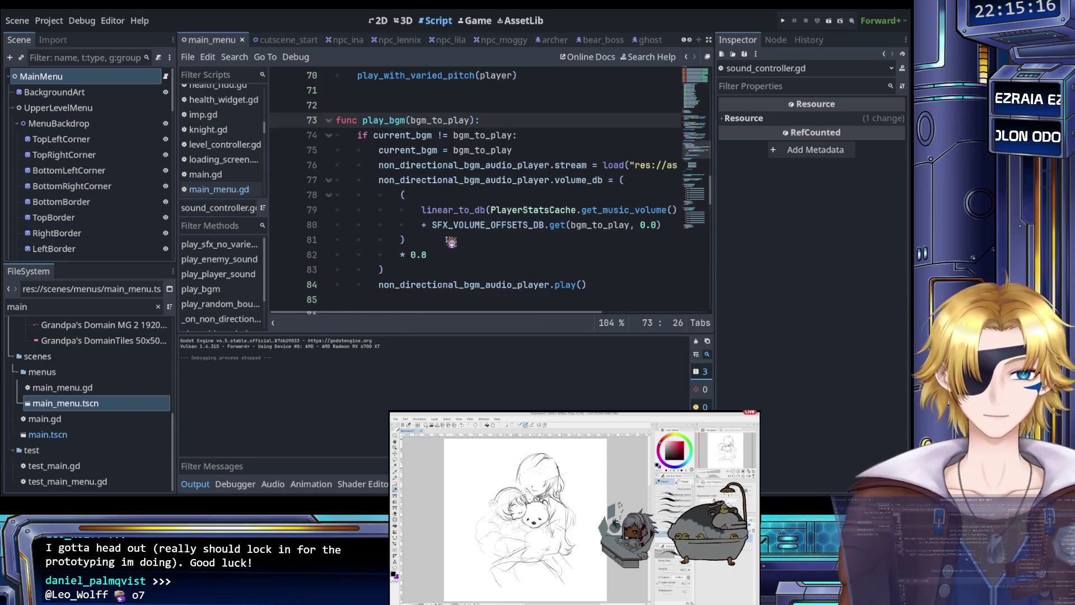
scroll(442, 238, right, 4)
scroll(420, 232, left, 4)
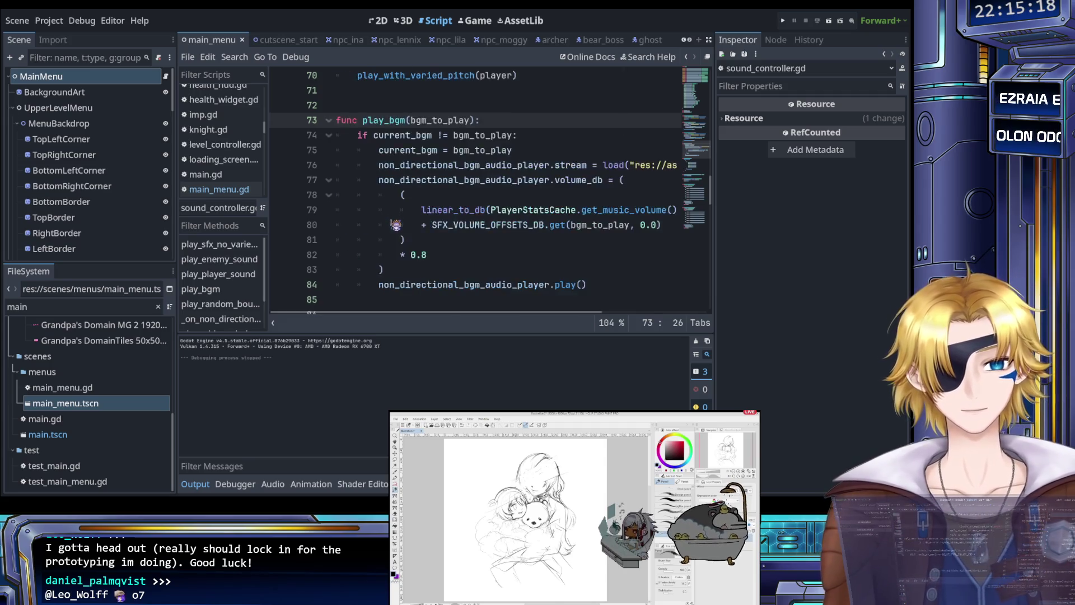
scroll(406, 253, down, 1)
click(397, 266)
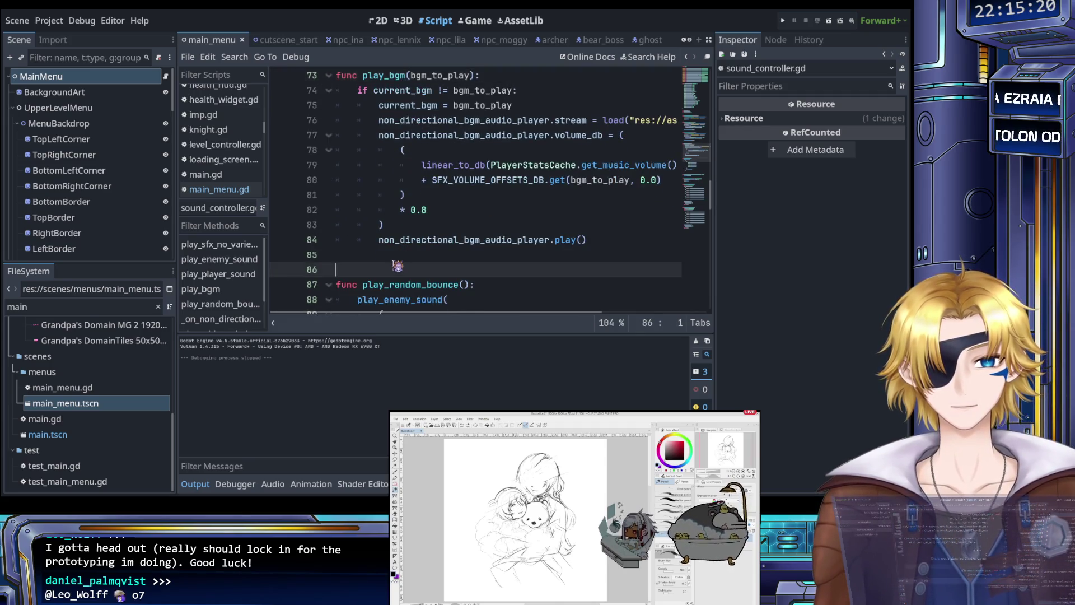
- Declare func update_bgm_volume(): below play_bgm and start an indented body line
key(Return)
key(Return)
key(Up)
key(Up)
key(Down)
key(Down)
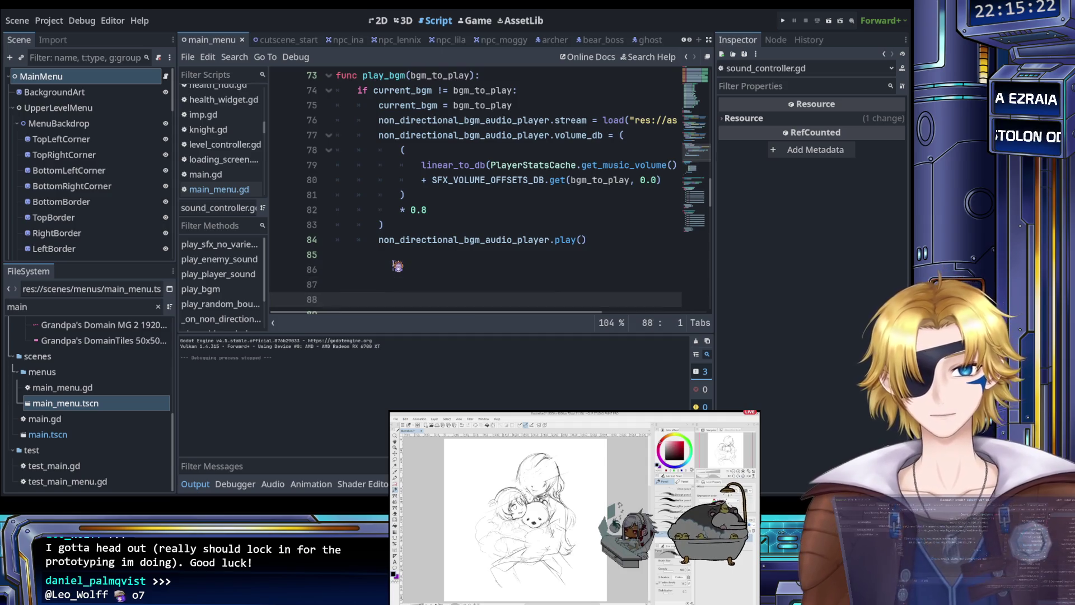
key(Up)
text(func play)
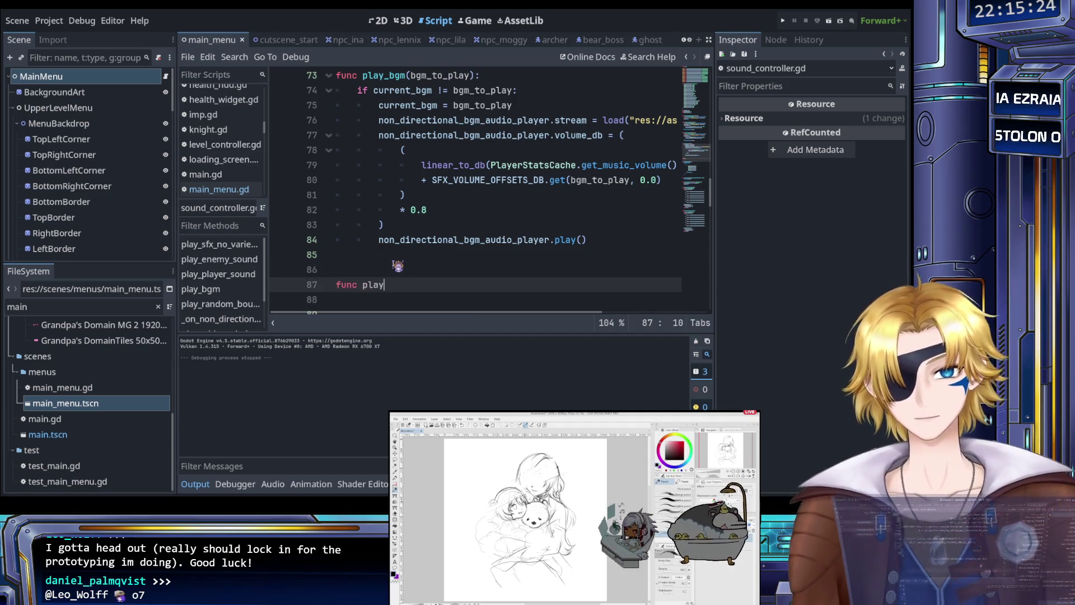
key(BackSpace)
key(BackSpace)
key(BackSpace)
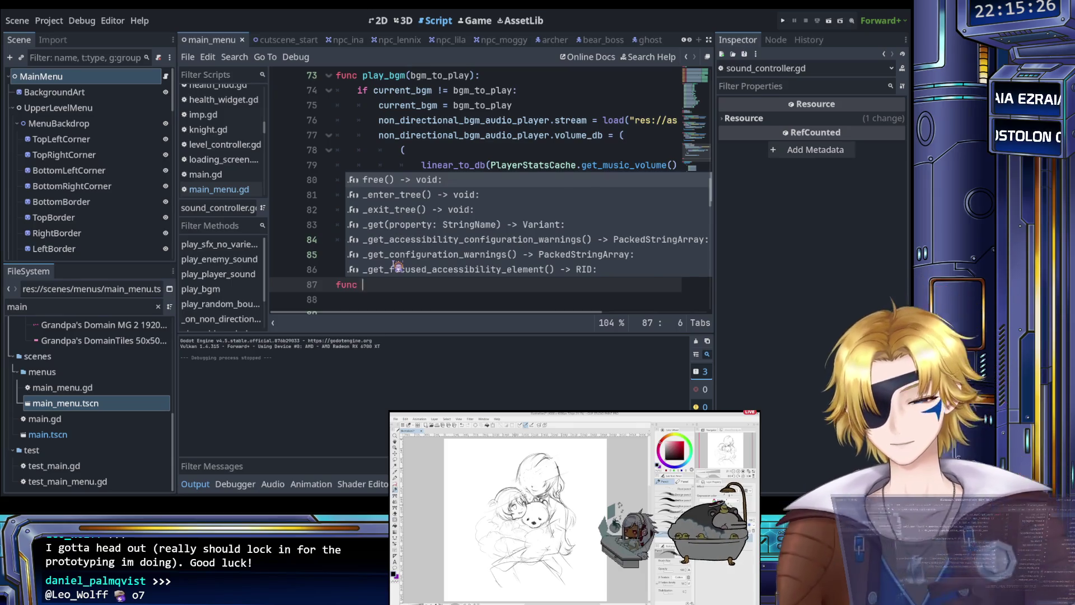
text(update_)
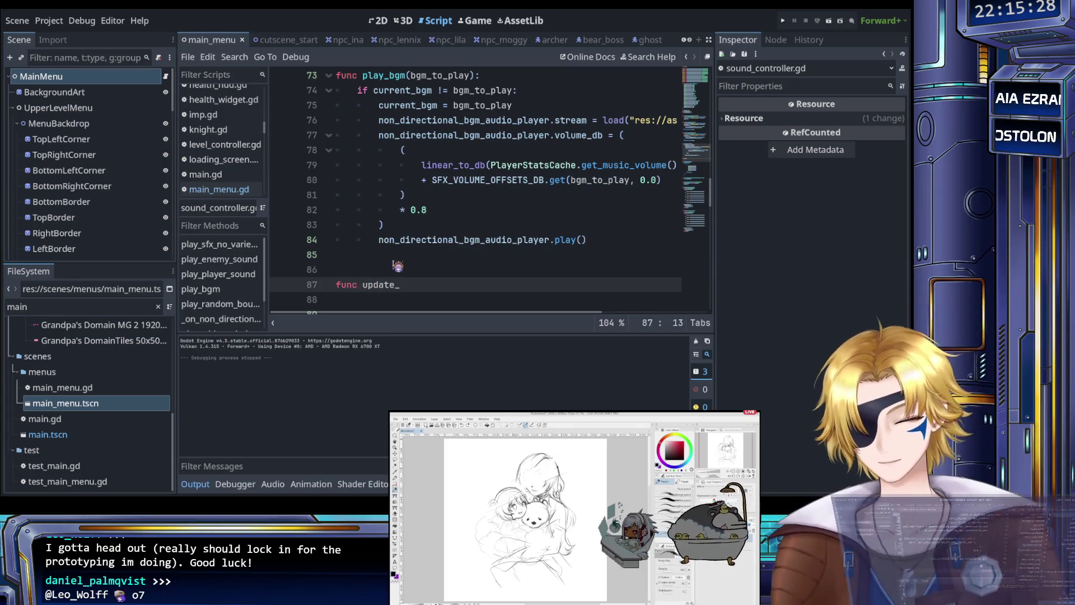
text(bgnm_)
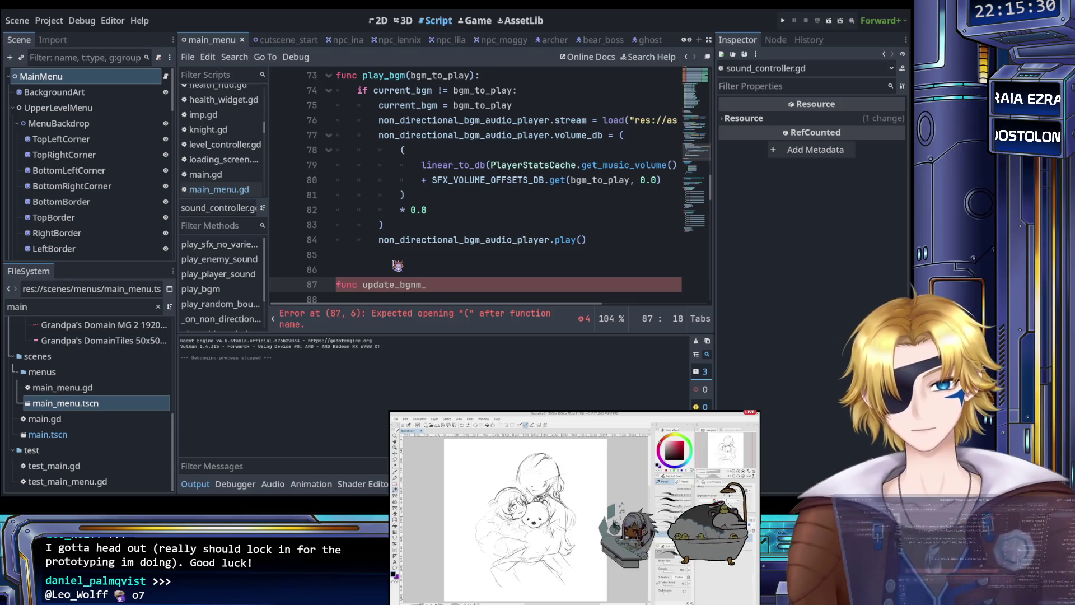
key(BackSpace)
key(BackSpace)
key(BackSpace)
text(m_volume():)
key(Return)
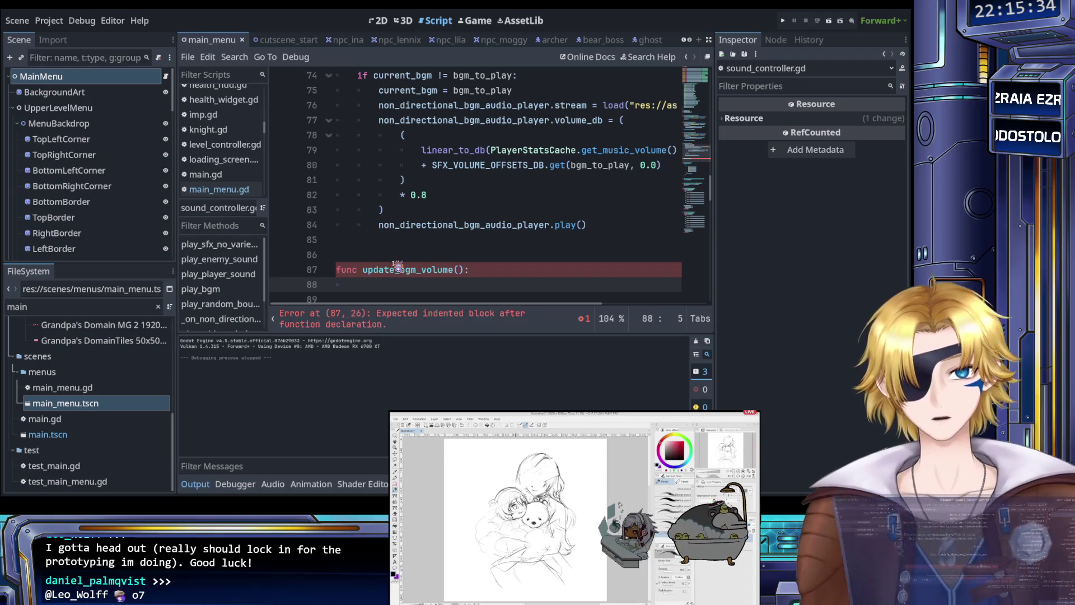
- Select the volume_db calculation lines inside play_bgm
scroll(427, 255, up, 2)
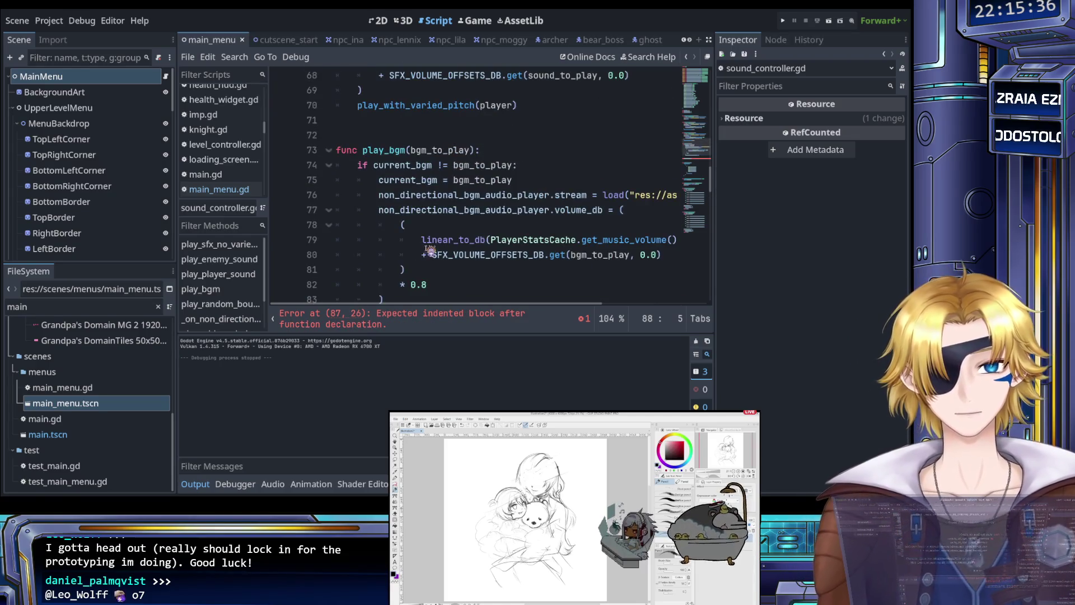
scroll(428, 251, down, 1)
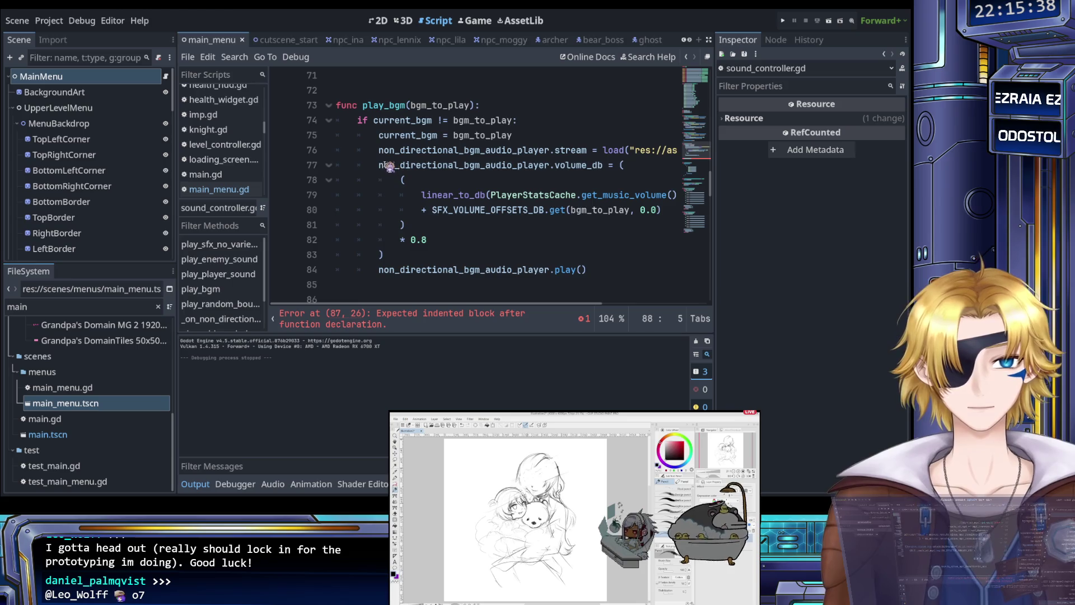
drag(378, 164, 408, 256)
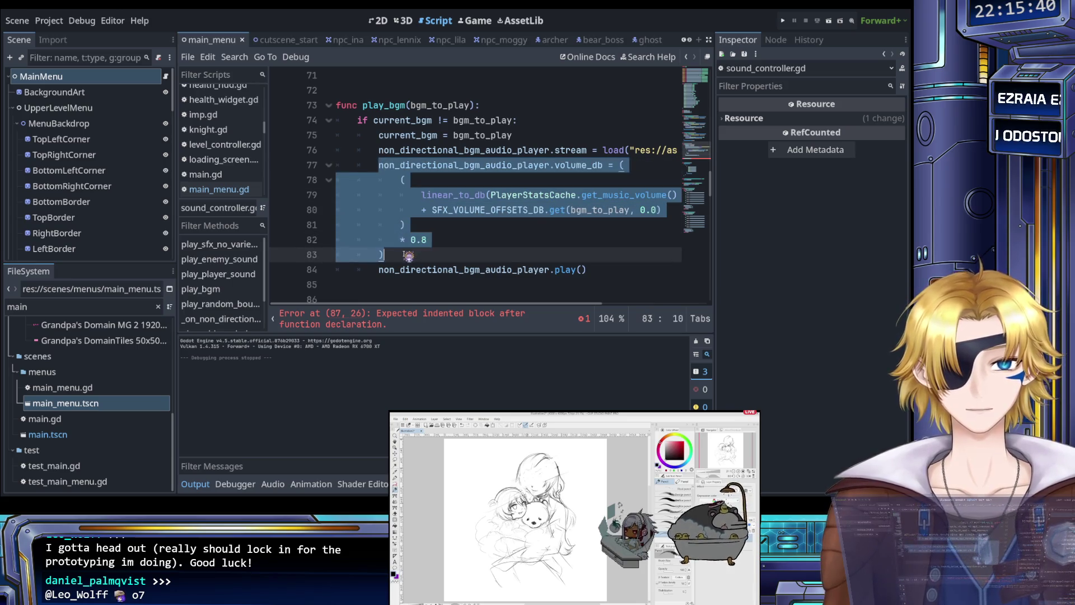
- Paste play_bgm's copied volume_db calculation into the body of update_bgm_volume
key(ctrl+c)
click(408, 255)
scroll(403, 242, down, 3)
click(400, 196)
key(ctrl+v)
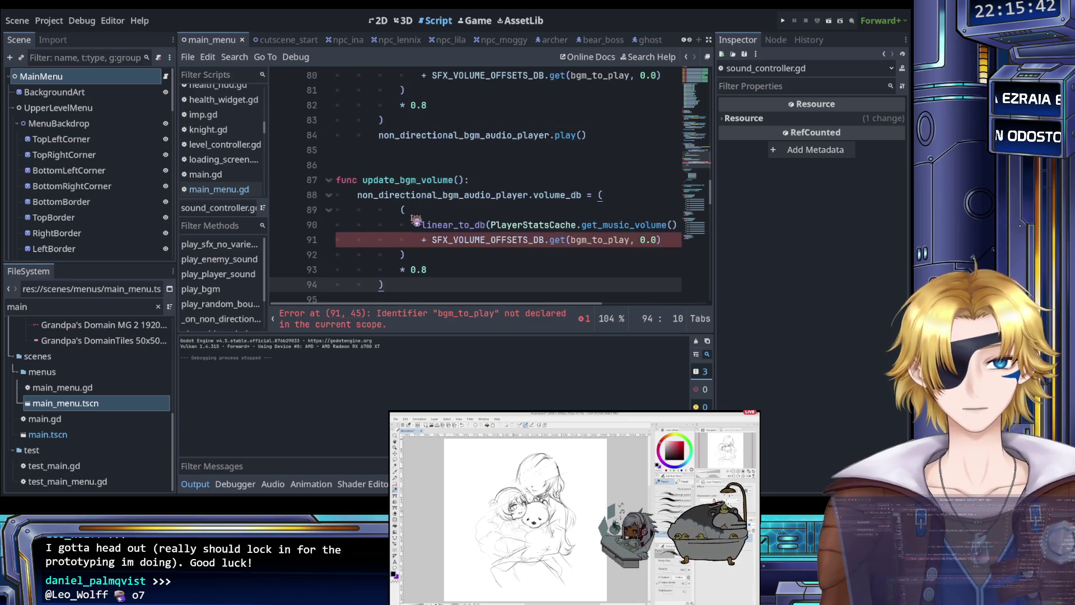
- Replace bgm_to_play with current_bgm on line 91 and save the script
scroll(379, 239, right, 3)
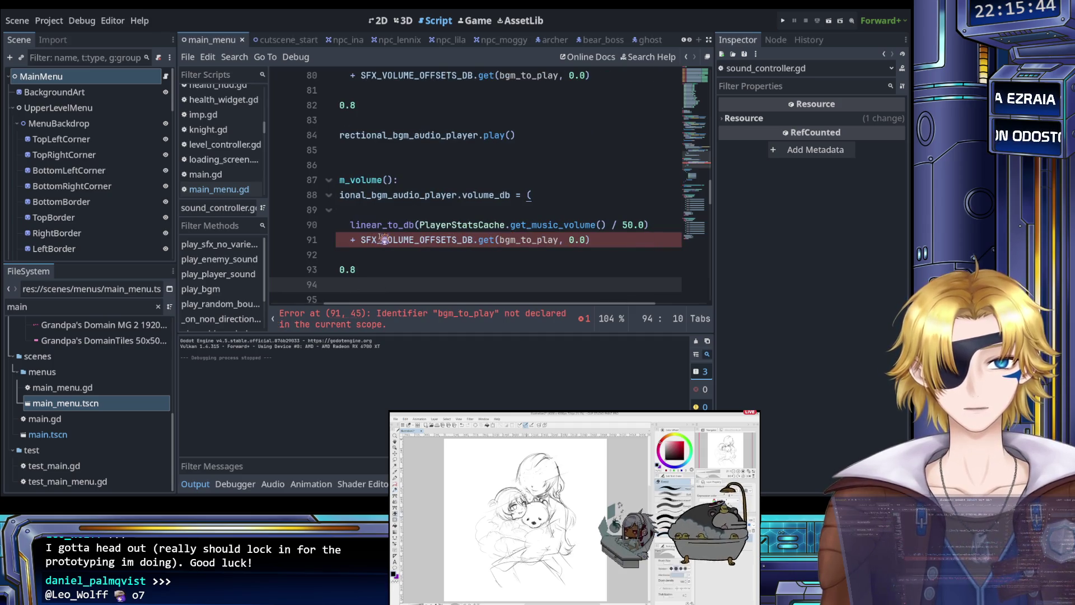
click(404, 239)
scroll(404, 240, left, 3)
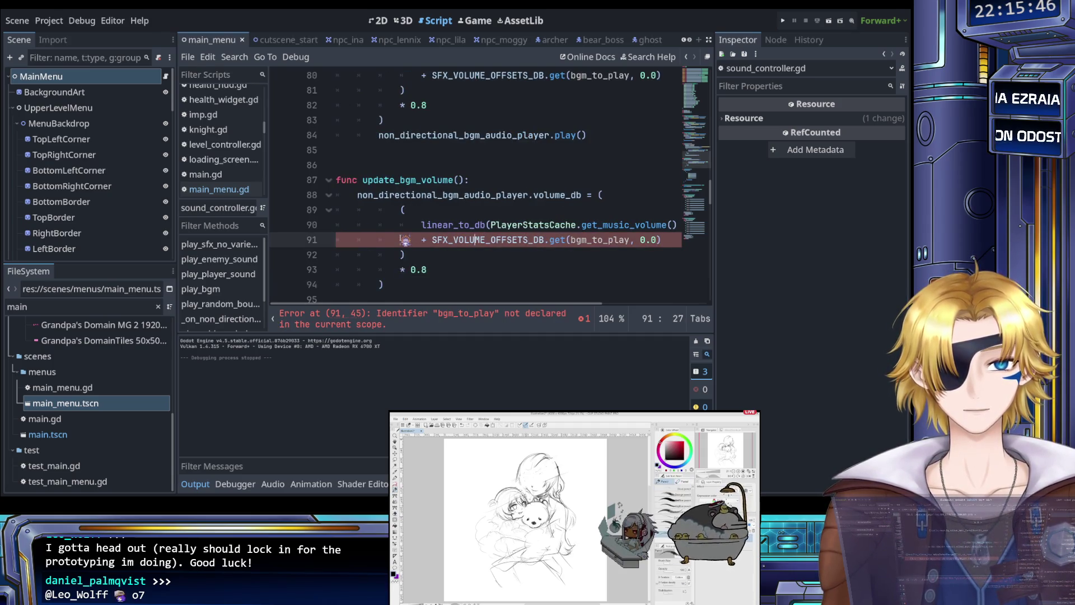
scroll(404, 240, right, 3)
double_click(536, 240)
text(curre)
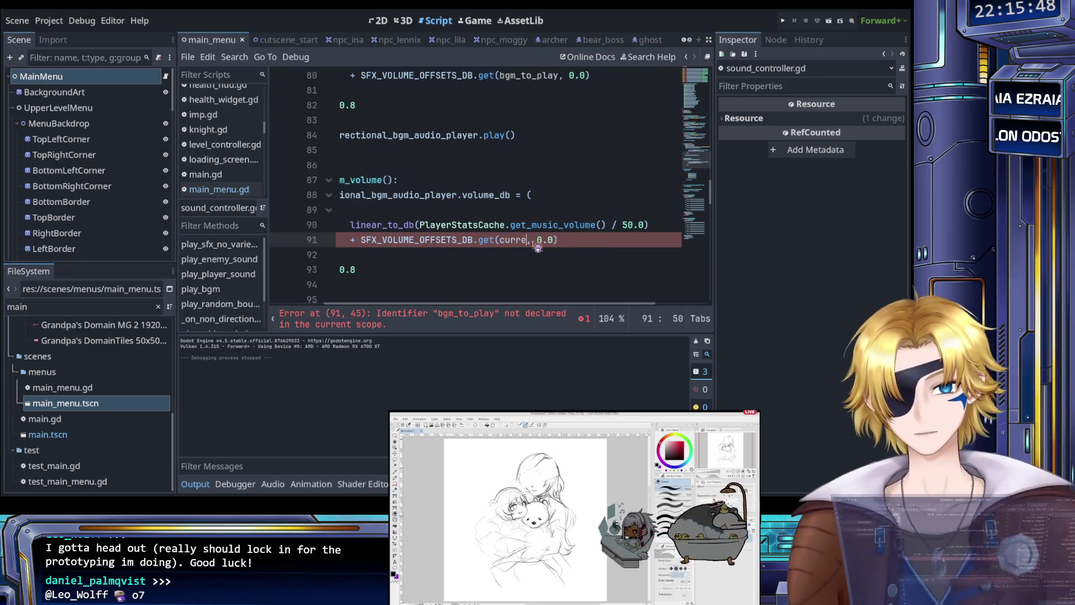
key(Return)
key(ctrl+s)
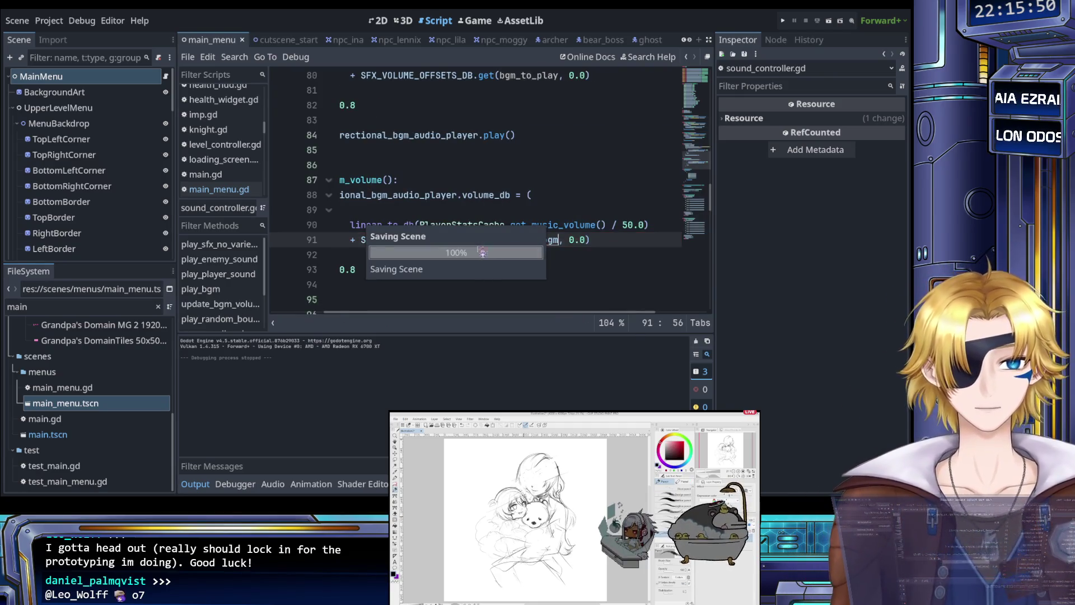
- Look over the edited sound_controller.gd and switch to the main_menu.gd script
scroll(475, 252, left, 3)
scroll(463, 250, right, 3)
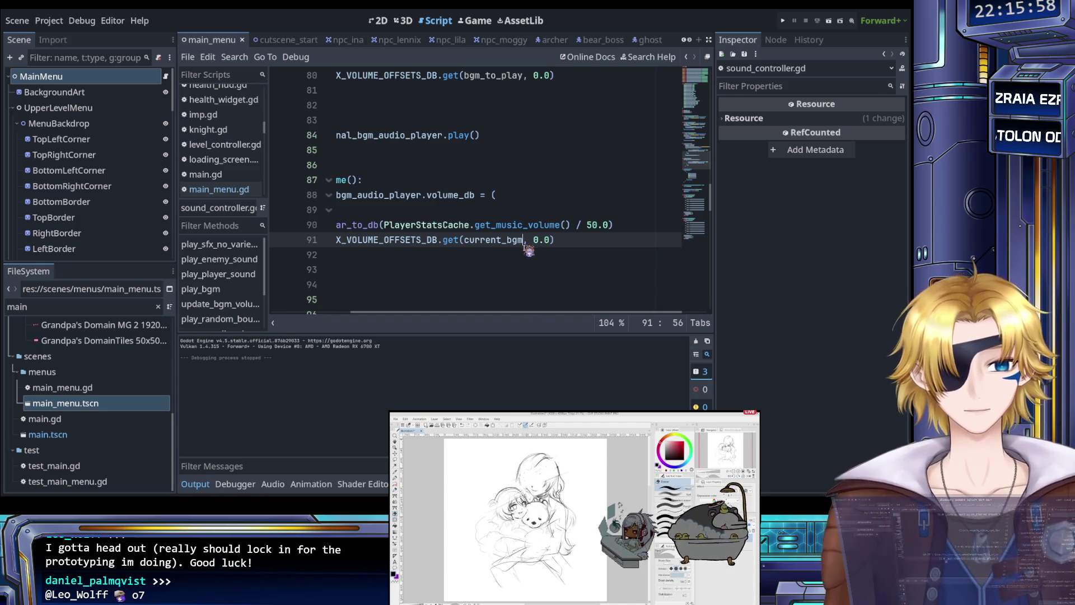
scroll(525, 247, left, 3)
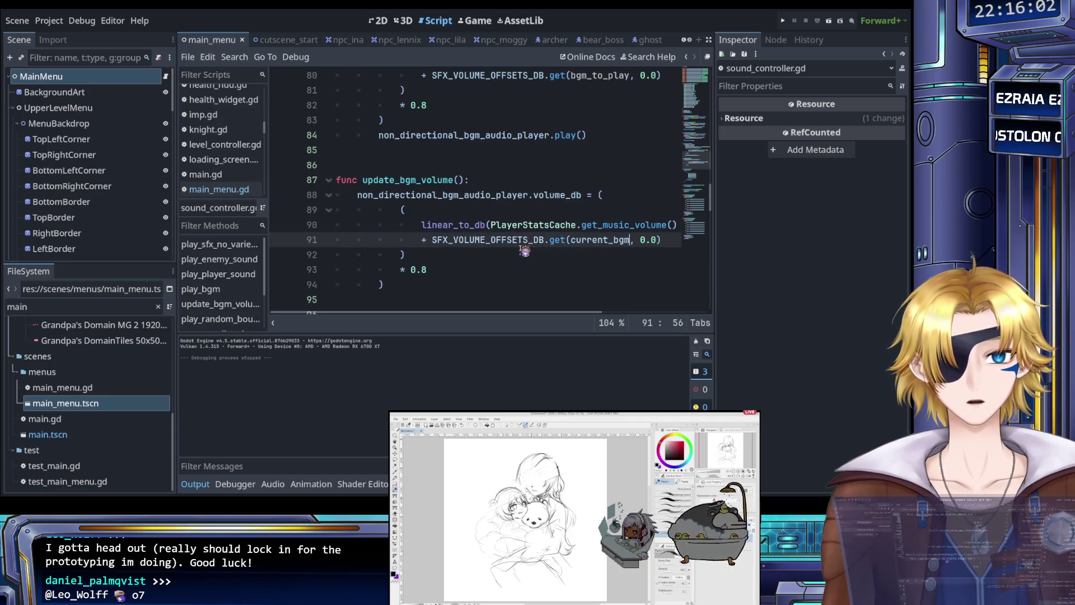
scroll(525, 251, down, 2)
scroll(515, 249, up, 3)
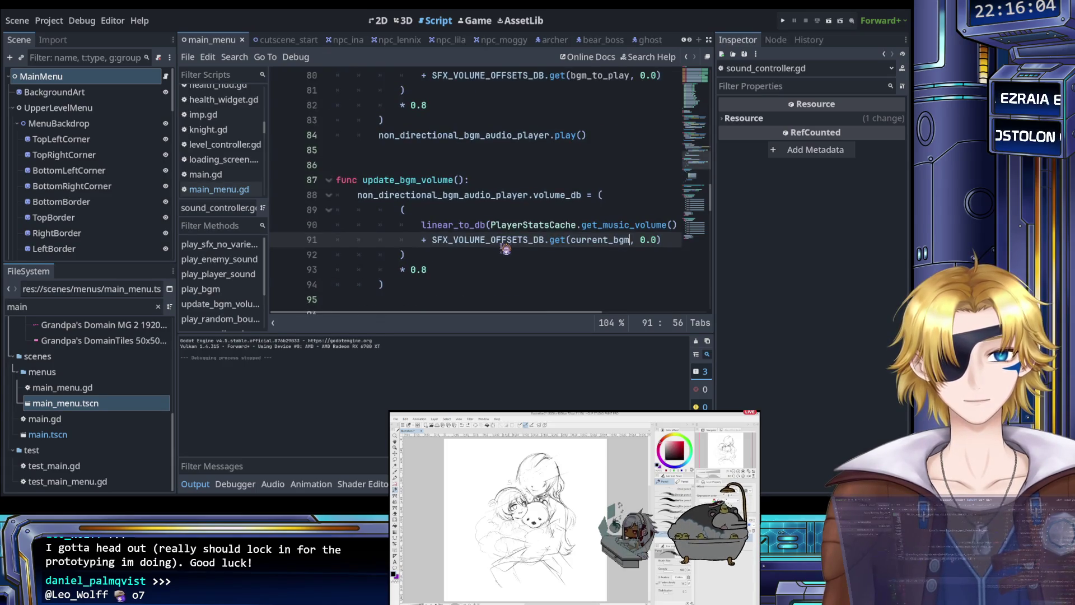
scroll(506, 248, up, 2)
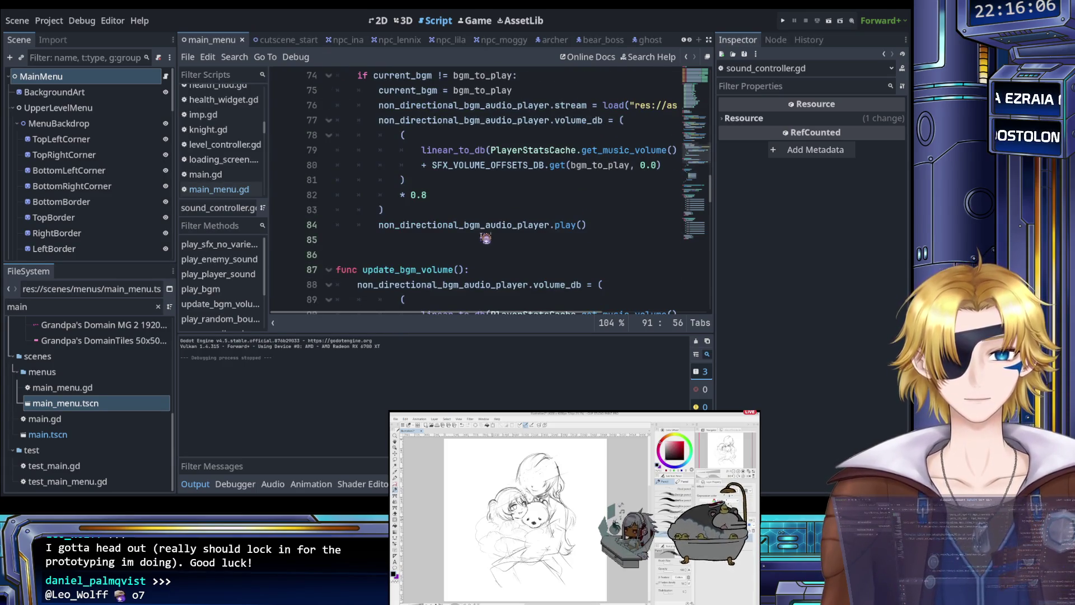
scroll(486, 238, up, 1)
scroll(486, 238, down, 2)
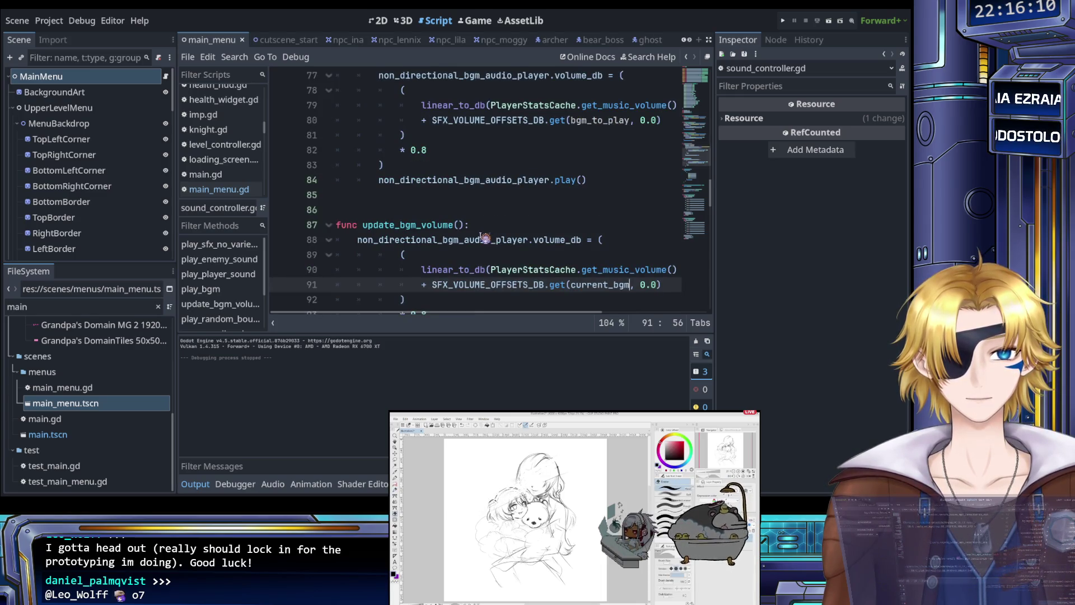
scroll(473, 237, up, 1)
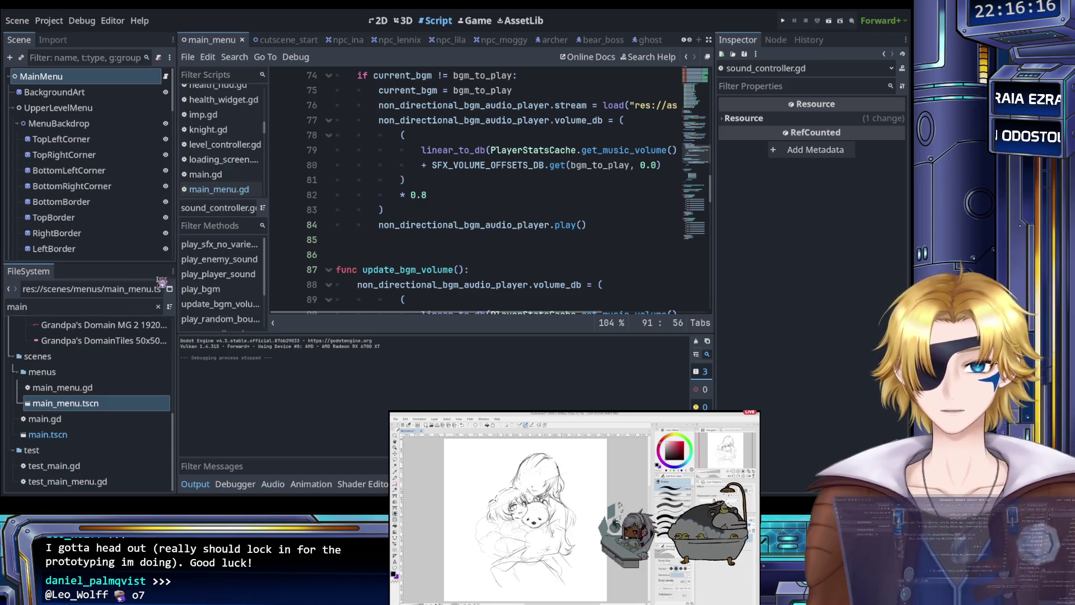
click(221, 190)
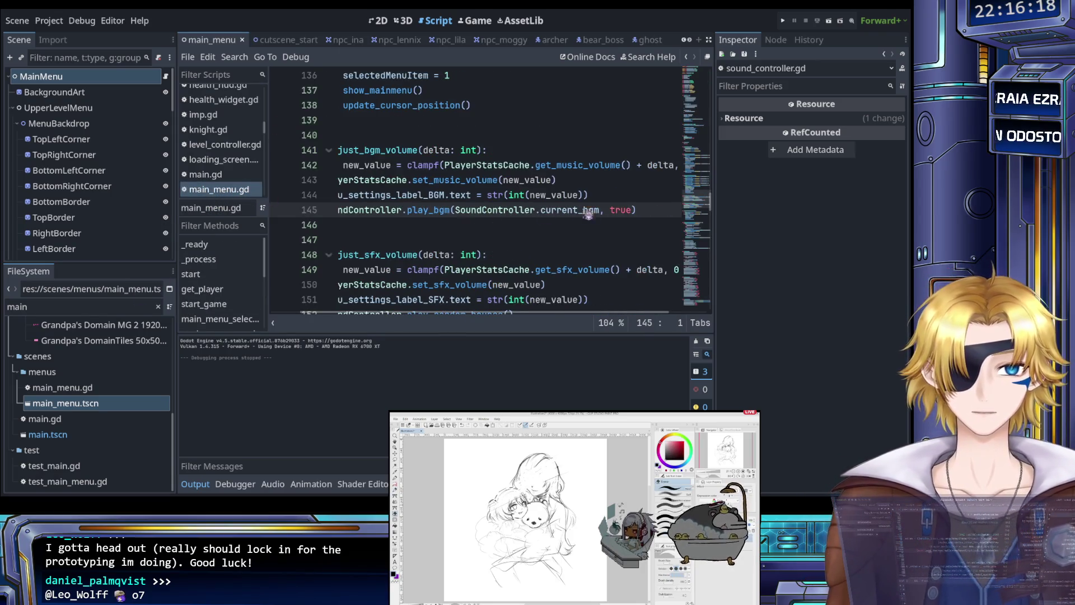
- Replace line 145's play_bgm(SoundController.current_bgm, true) with update_bgm_volume(), save, and run the game
scroll(560, 213, right, 2)
drag(438, 207, 442, 210)
text(update)
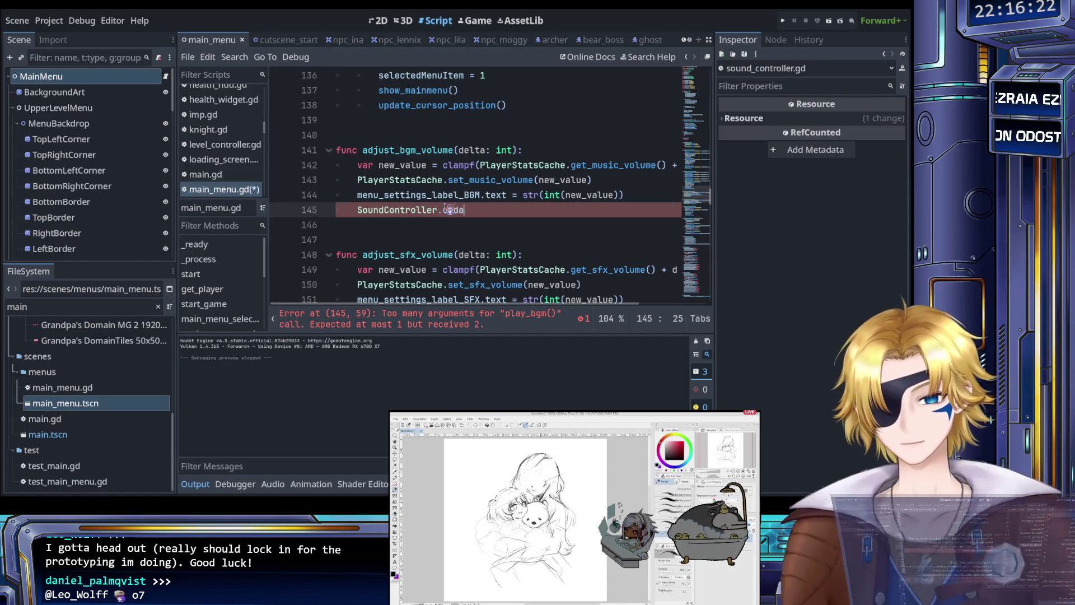
key(Return)
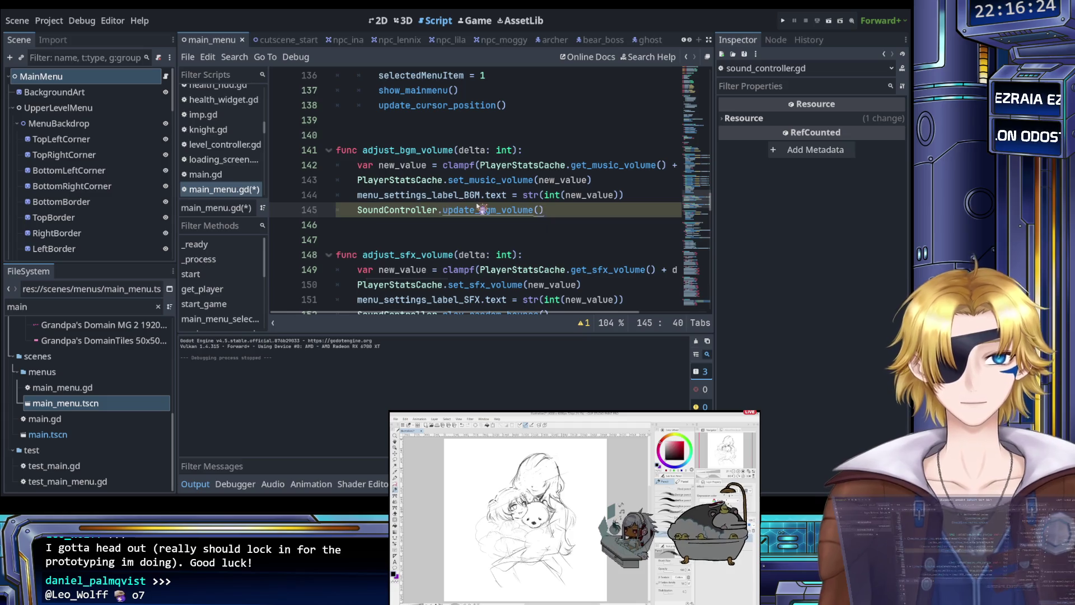
key(ctrl+s)
click(783, 21)
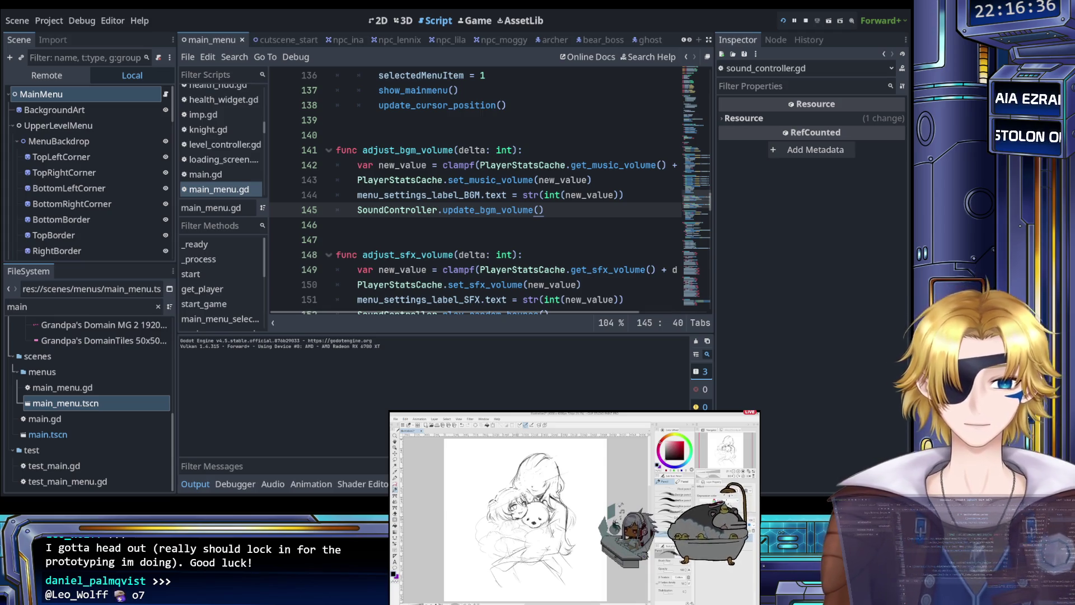
- In the game's Settings, set BGM Volume to 12, go Back, and choose Quit
key(Return)
key(Left)
key(Left)
key(Left)
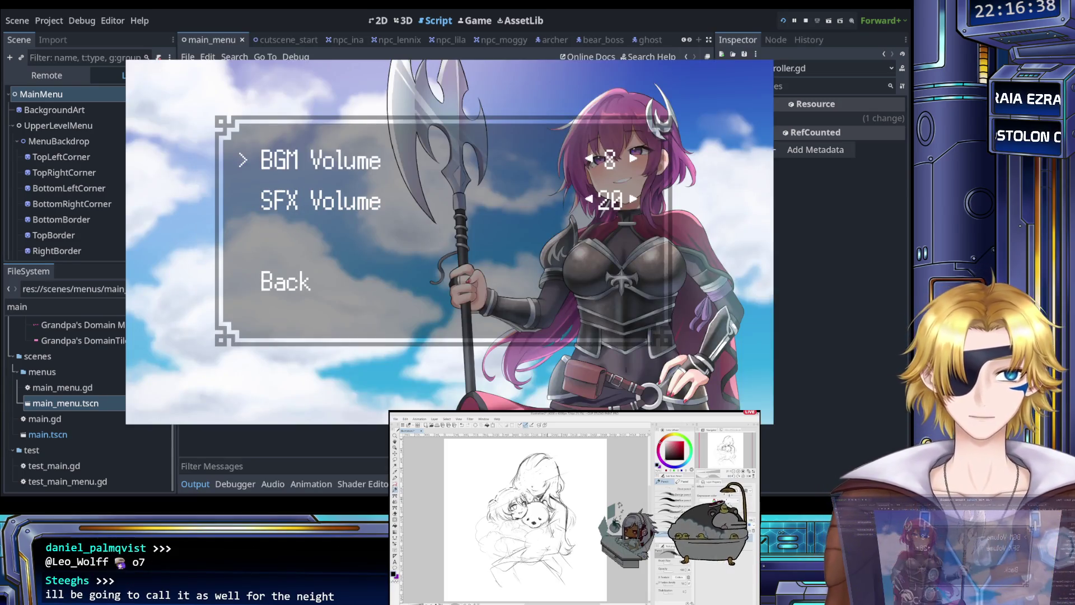
key(Right)
key(Right)
key(Right)
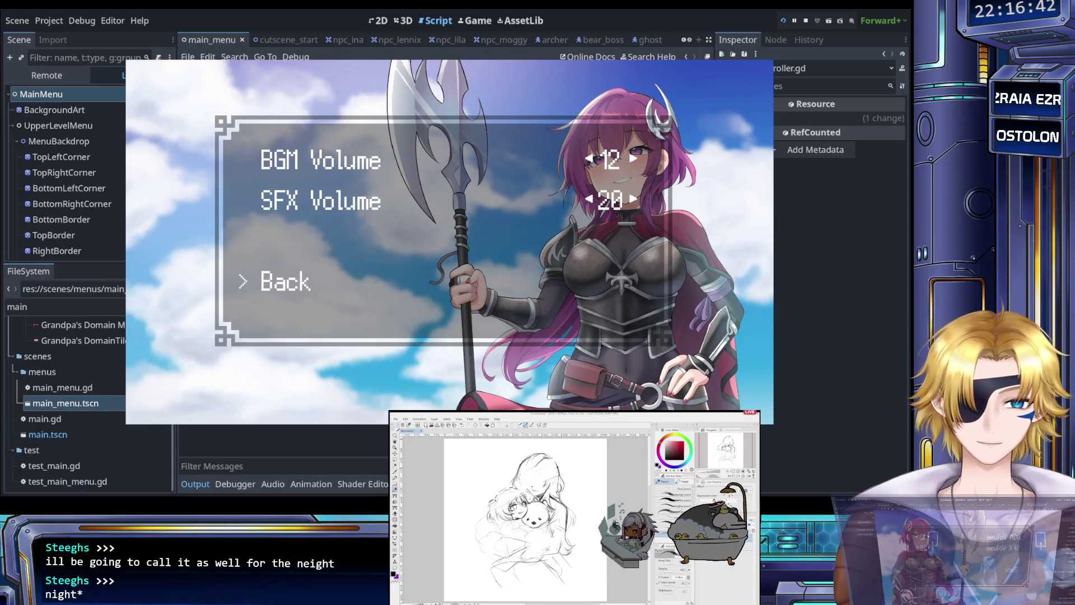
key(Return)
key(Down)
key(Down)
key(Down)
key(Return)
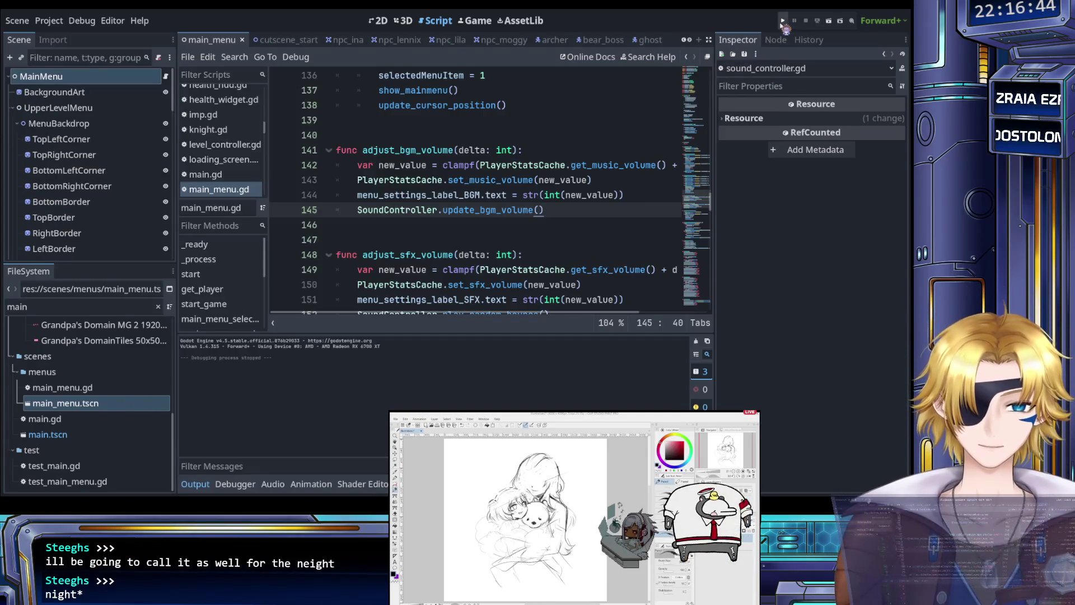
click(782, 21)
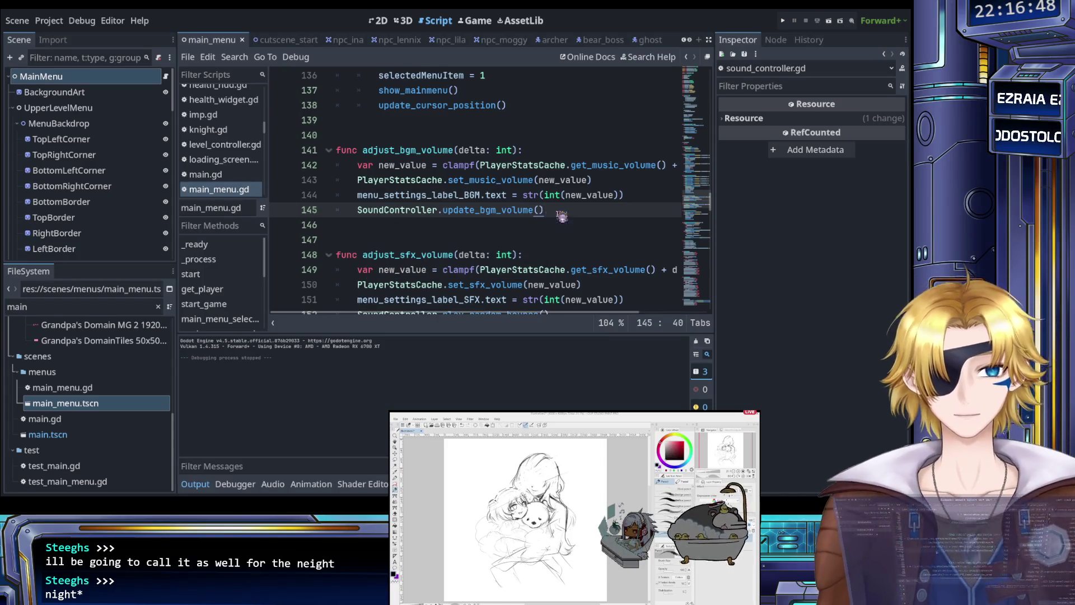
- Check lines 144–145 in adjust_bgm_volume and save the project
click(500, 194)
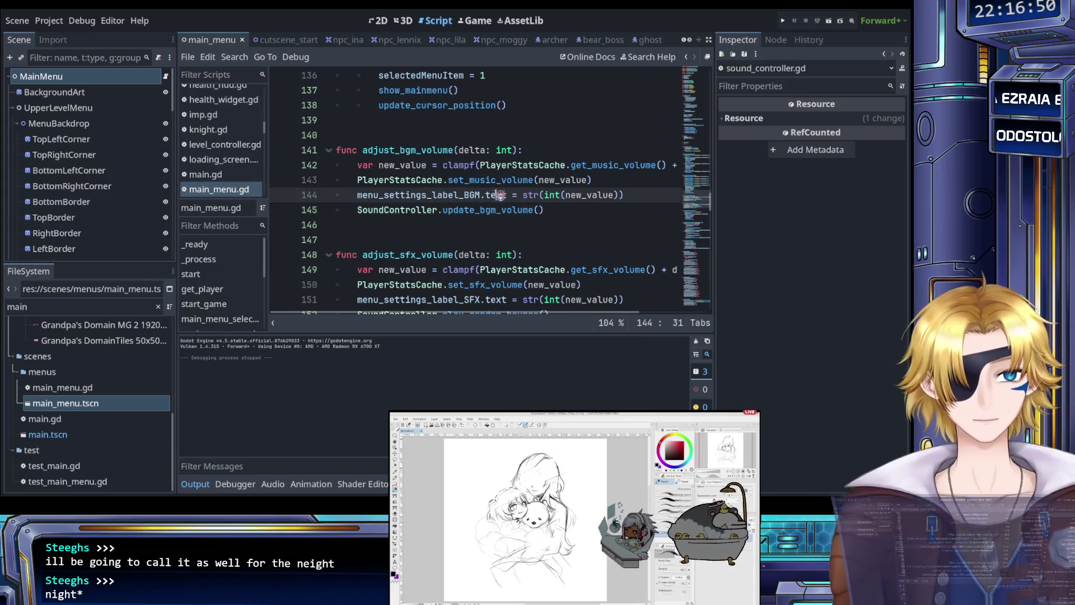
click(434, 213)
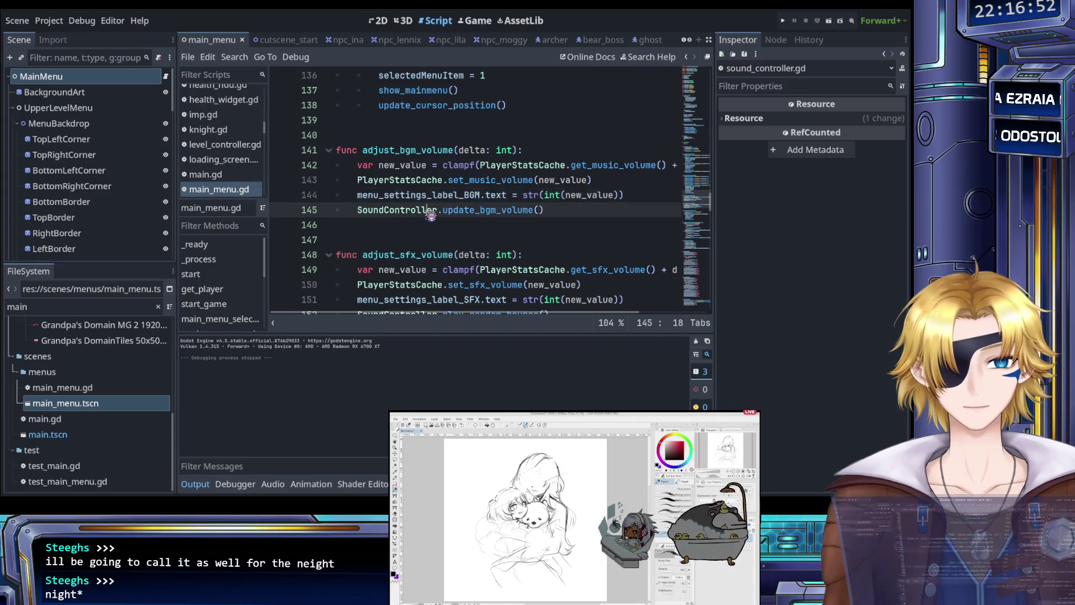
click(559, 216)
key(ctrl+s)
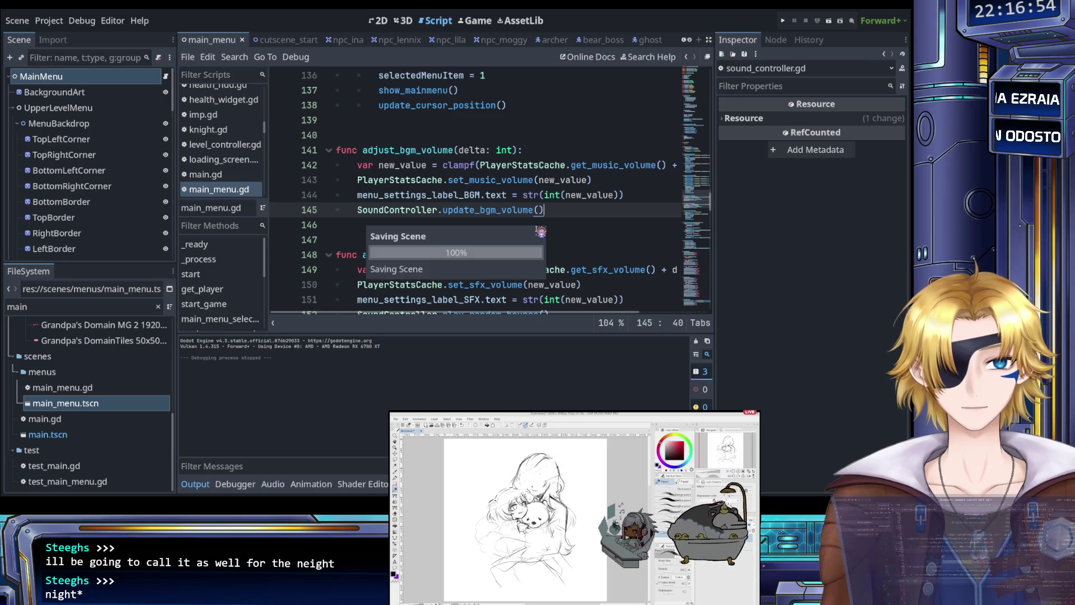
- Jump from the update_bgm_volume call to its definition in sound_controller.gd
scroll(537, 229, up, 1)
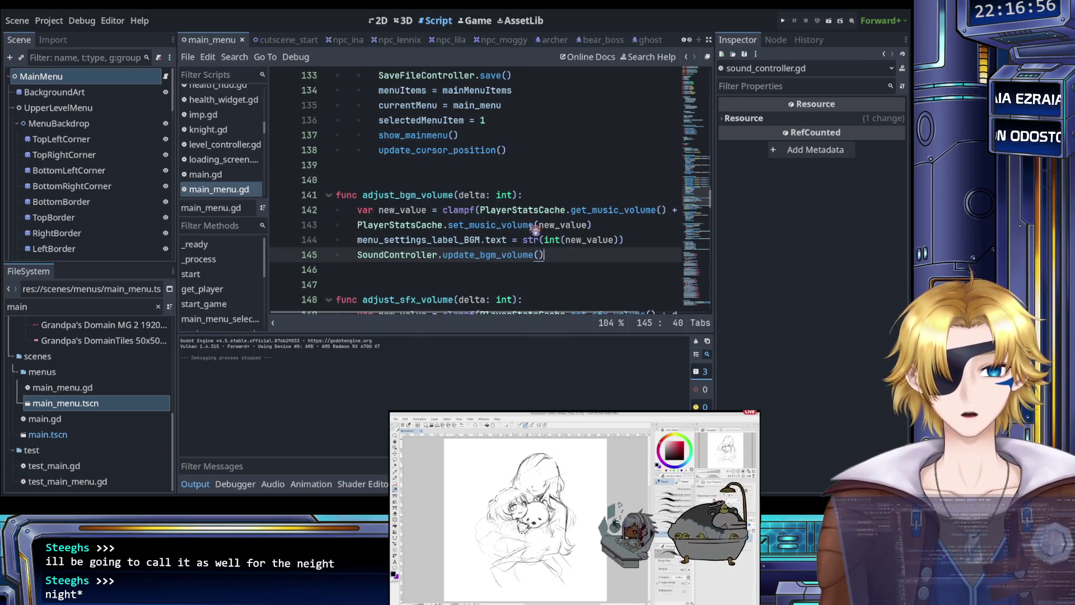
scroll(526, 228, up, 1)
scroll(509, 221, down, 2)
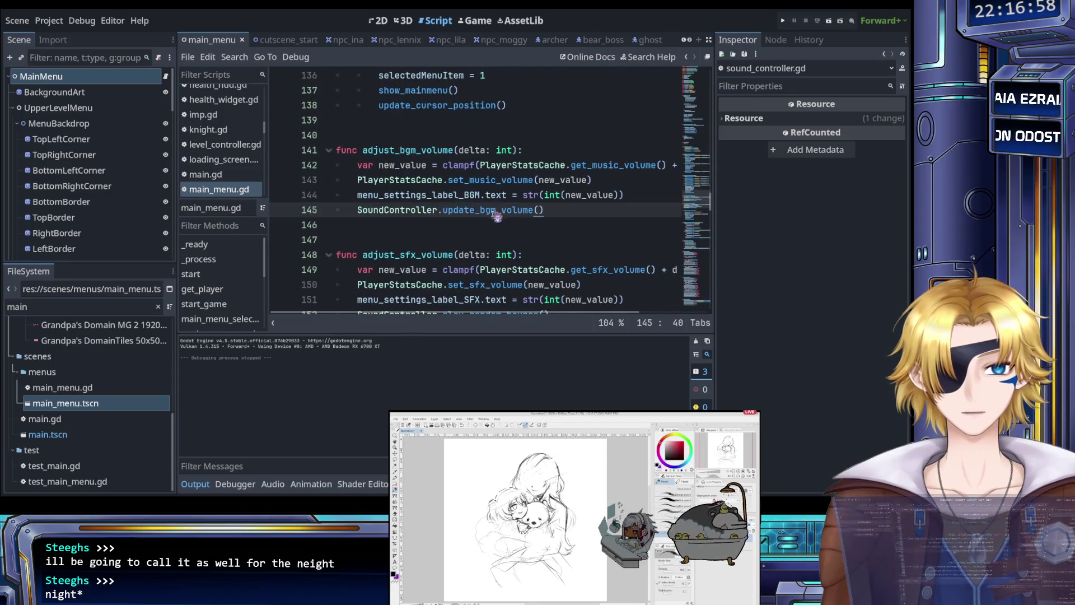
ctrl+click(498, 212)
scroll(425, 221, up, 2)
click(415, 224)
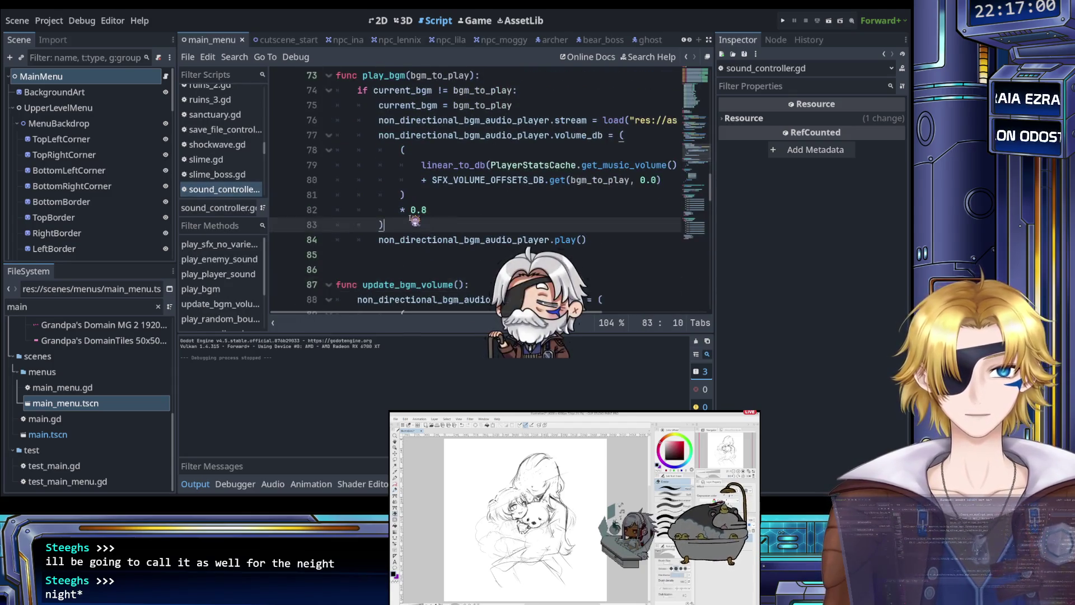
- Replace play_bgm's inline volume_db block (lines 77–83) with an update_bgm_volume() call and save
drag(415, 224, 380, 137)
key(BackSpace)
text(upda)
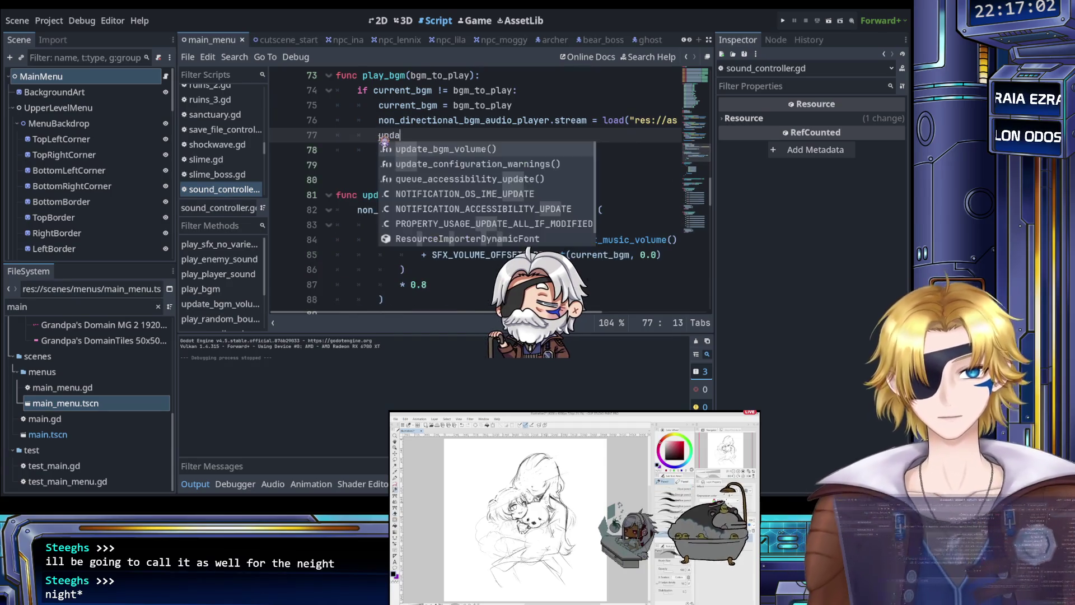
key(Return)
key(ctrl+s)
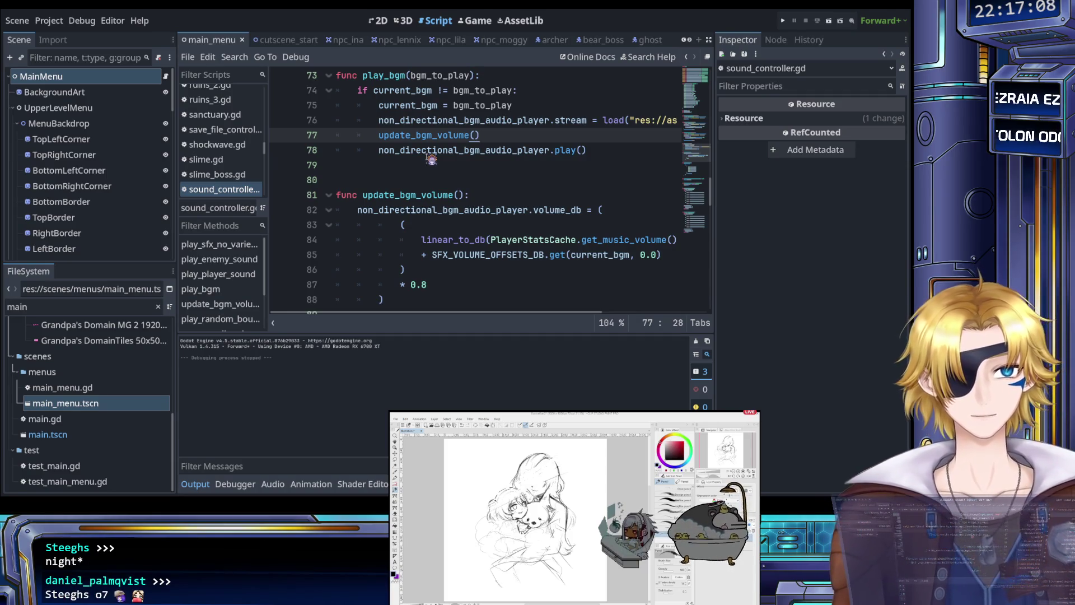
click(421, 150)
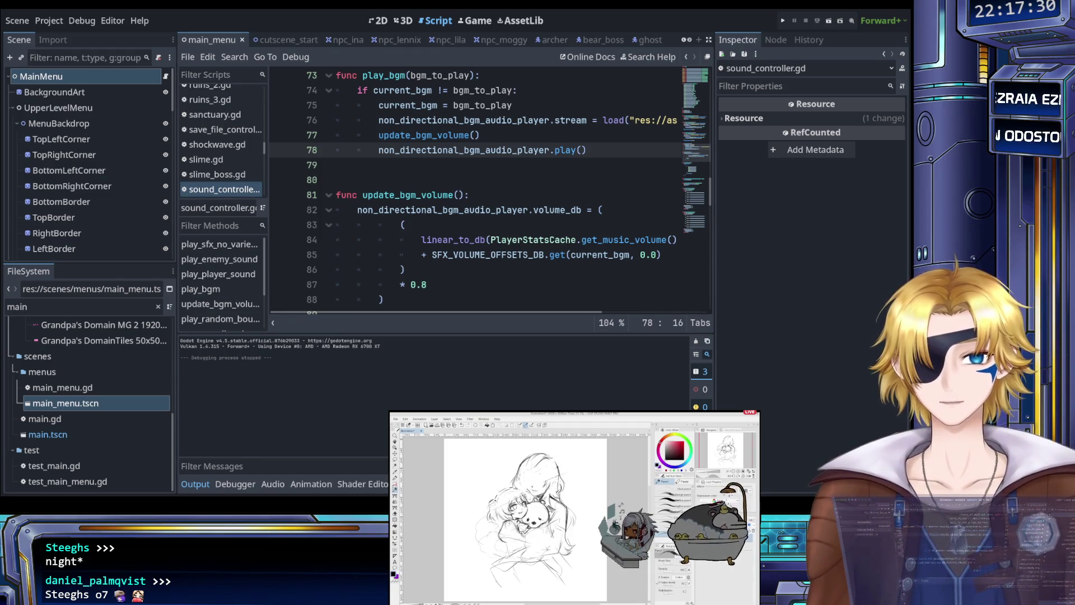
click(414, 183)
key(ctrl+s)
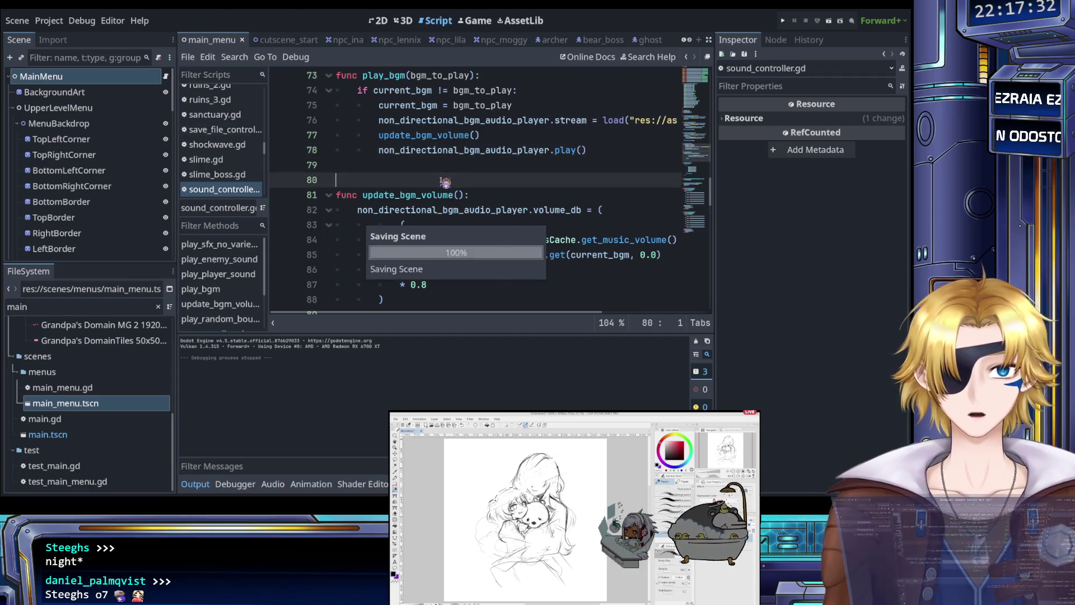
- Review sound_controller.gd, including the handler that replays finished BGM
scroll(445, 183, up, 2)
scroll(440, 184, up, 2)
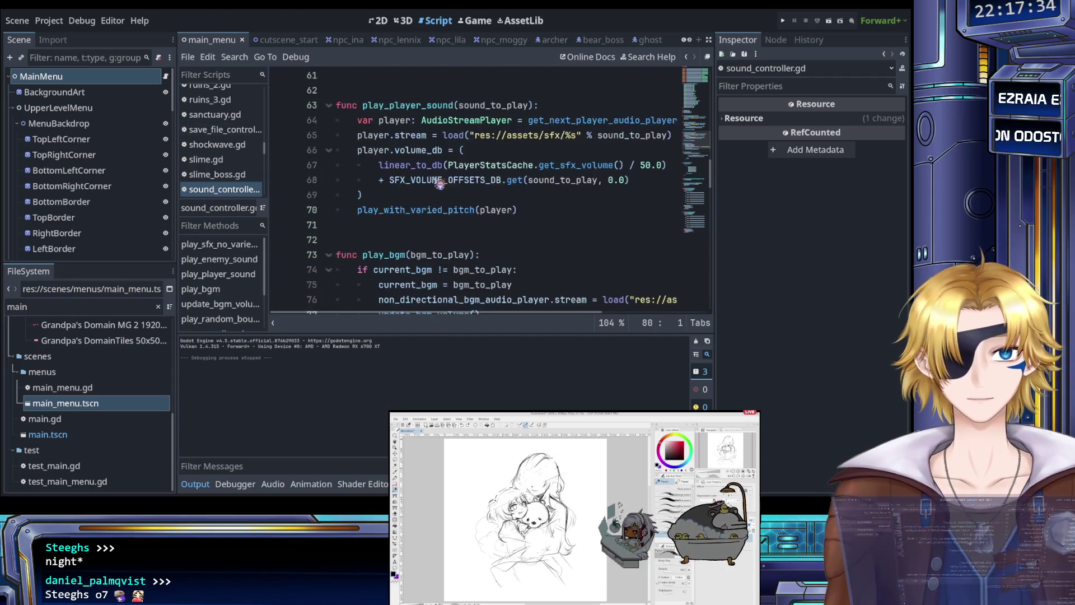
scroll(440, 184, up, 5)
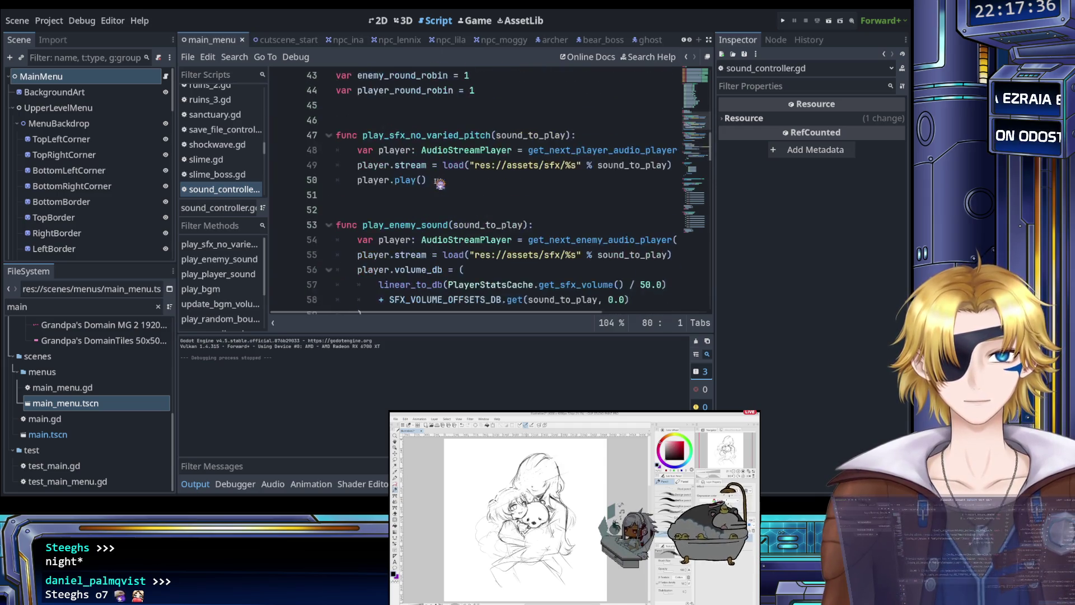
scroll(440, 184, down, 5)
scroll(440, 184, down, 11)
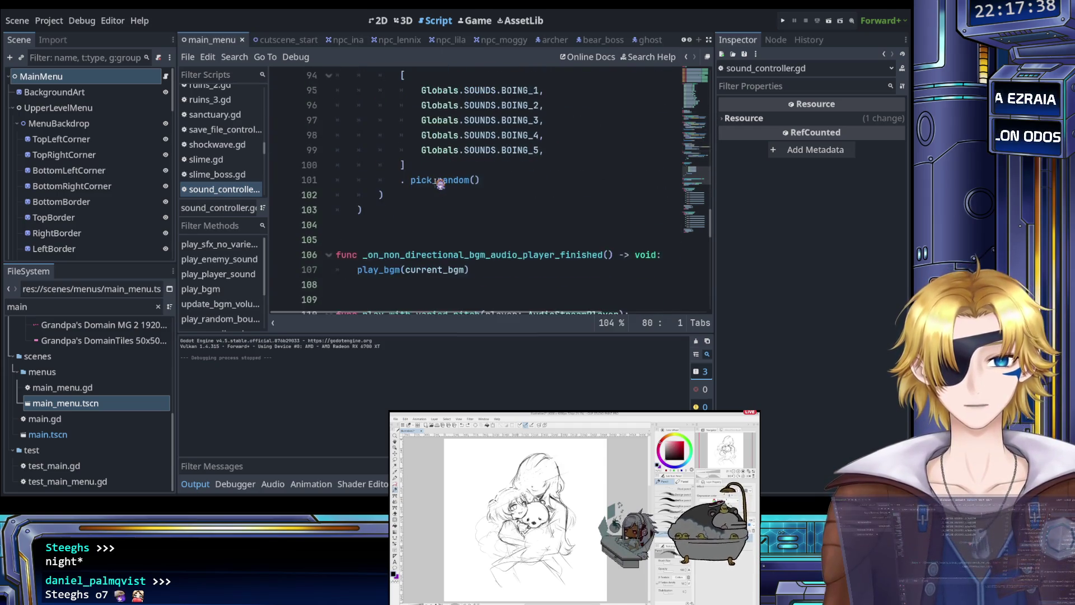
scroll(440, 183, down, 3)
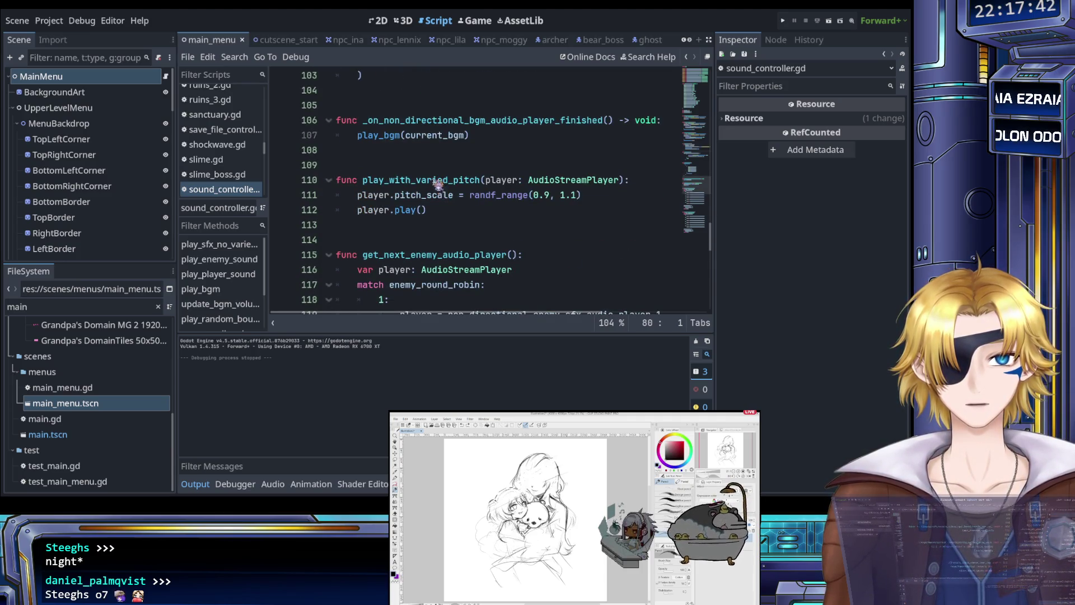
scroll(441, 193, up, 1)
click(439, 180)
click(412, 166)
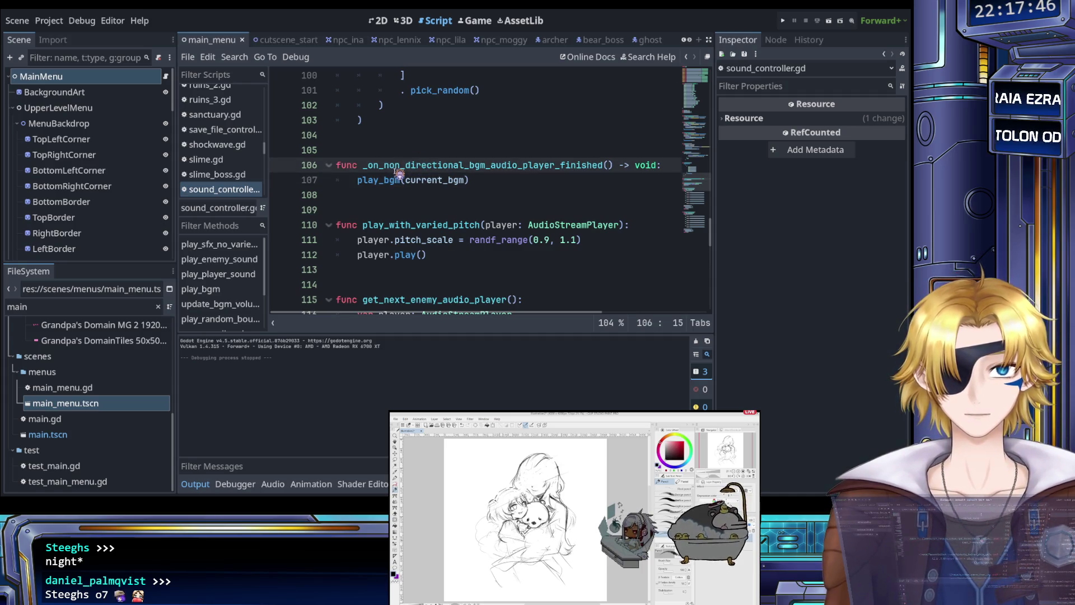
scroll(112, 144, down, 5)
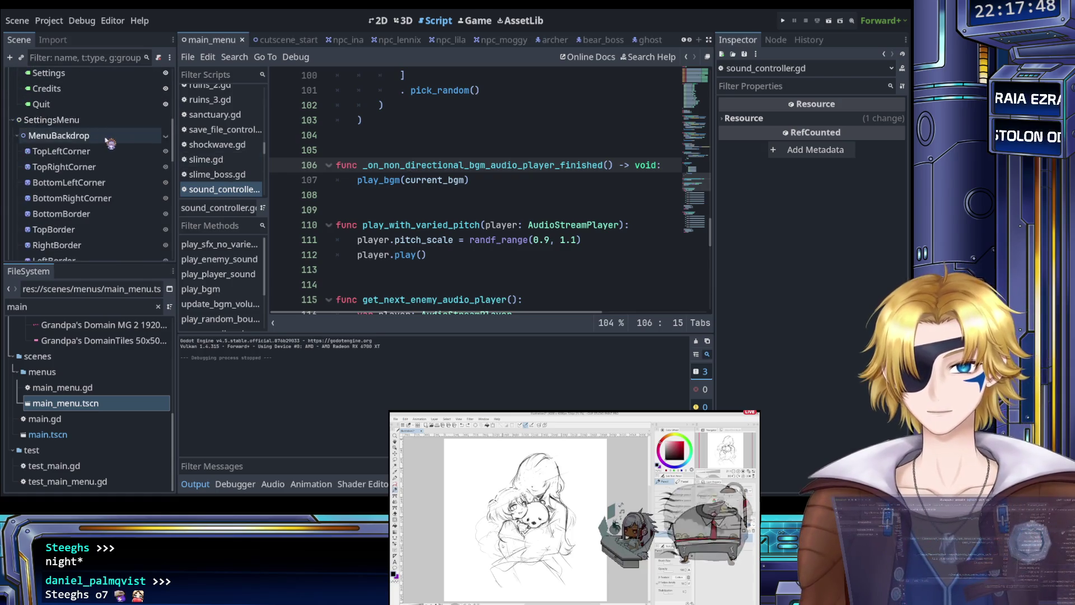
scroll(111, 144, up, 2)
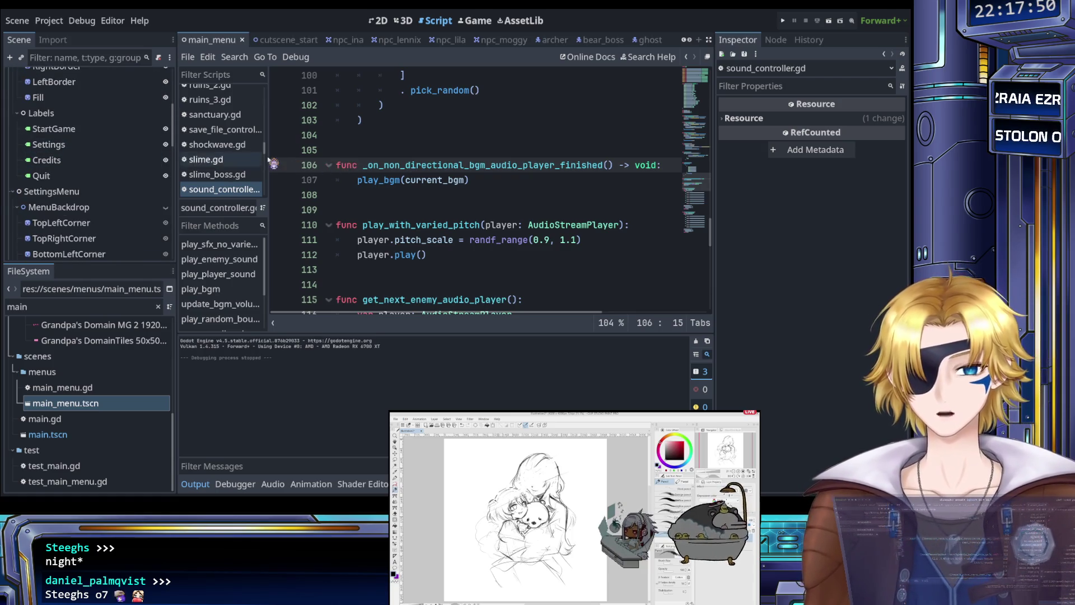
scroll(79, 156, down, 2)
scroll(80, 151, up, 6)
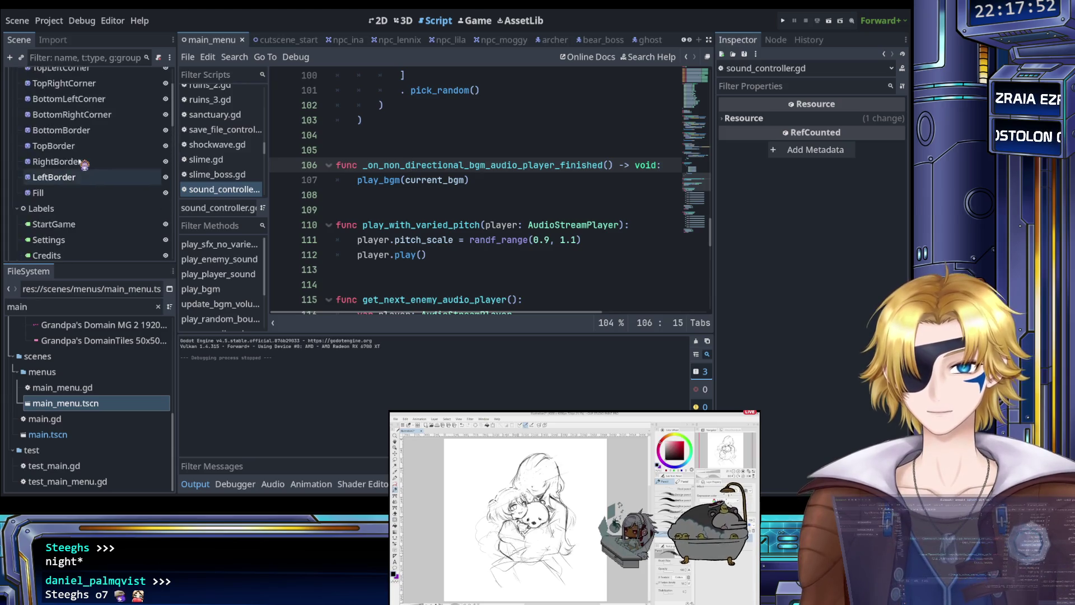
- Collapse UpperLevelMenu in the Scene dock and open main_menu.gd from FileSystem
click(12, 108)
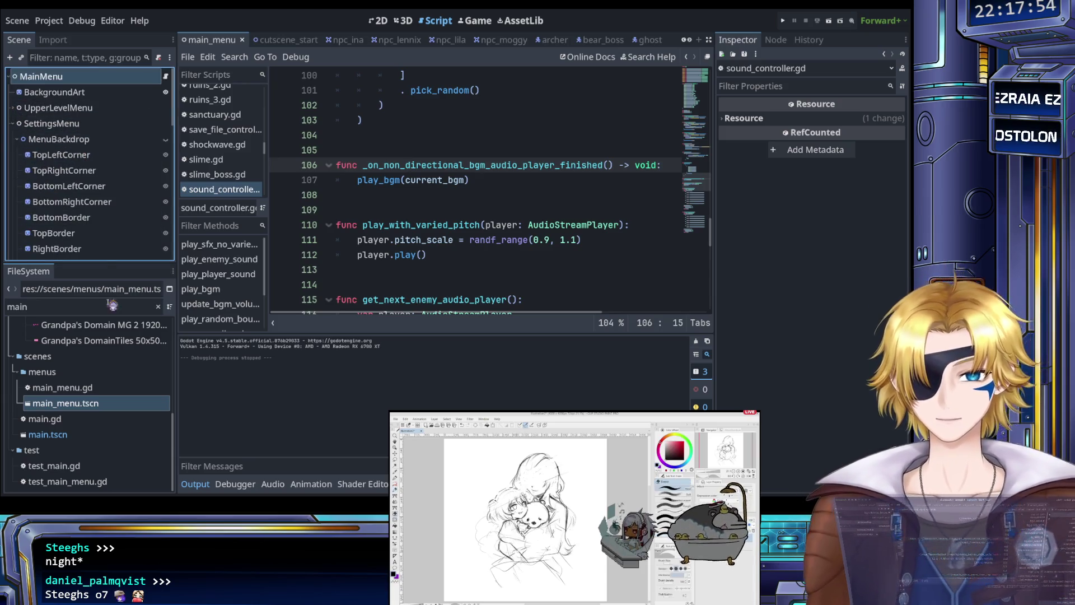
click(103, 387)
double_click(102, 387)
click(95, 404)
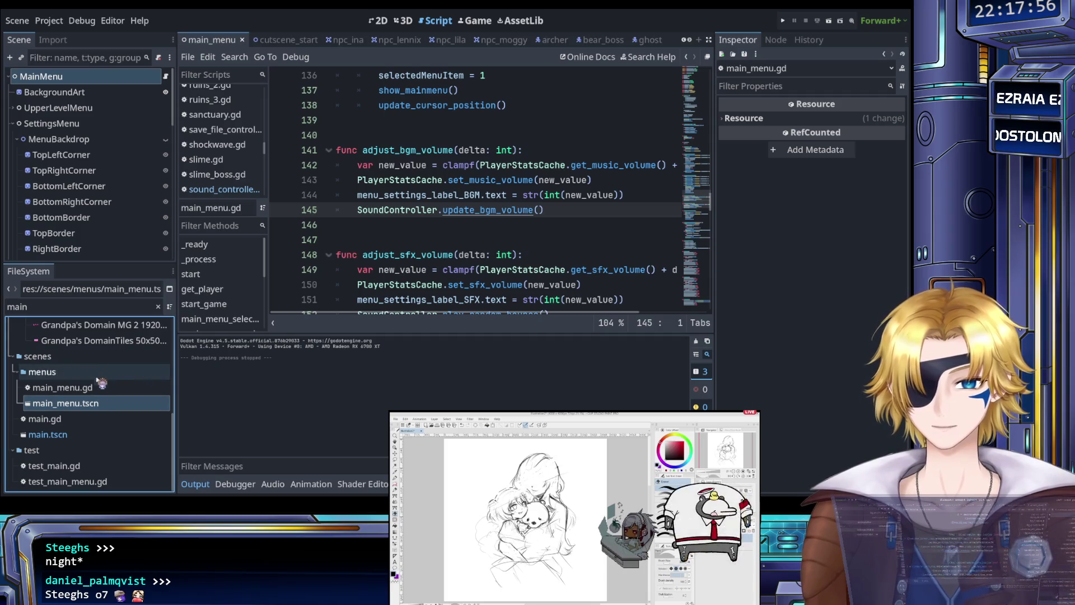
- Filter the FileSystem dock by 'sound' and open the sound_controller scene
scroll(75, 348, up, 1)
double_click(5, 306)
text(sound)
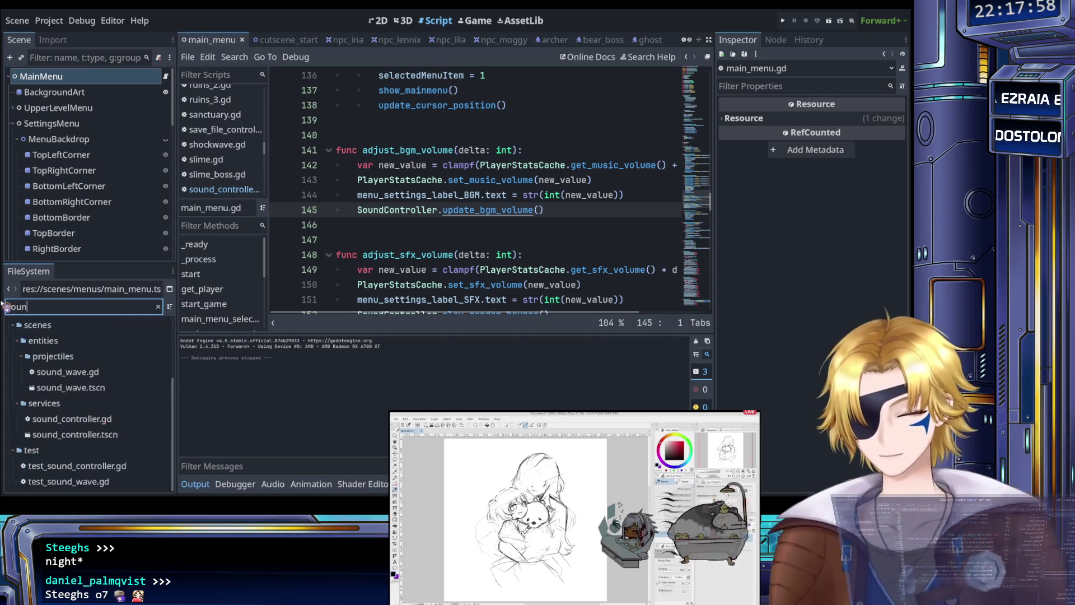
double_click(72, 433)
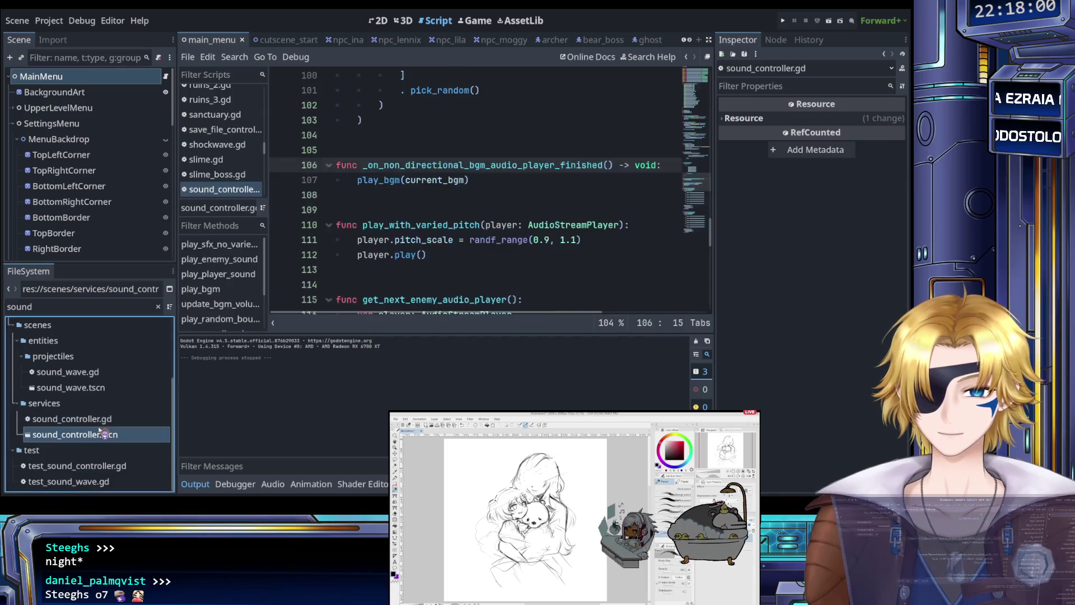
click(402, 257)
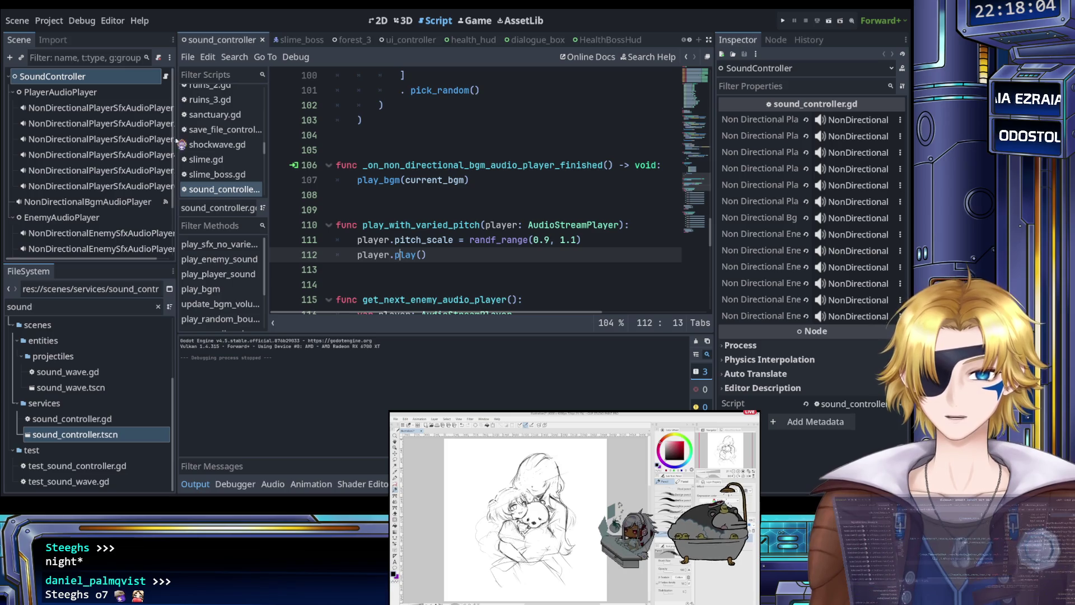
- Widen the docks and select the NonDirectionalBgmAudioPlayer node
drag(178, 144, 185, 140)
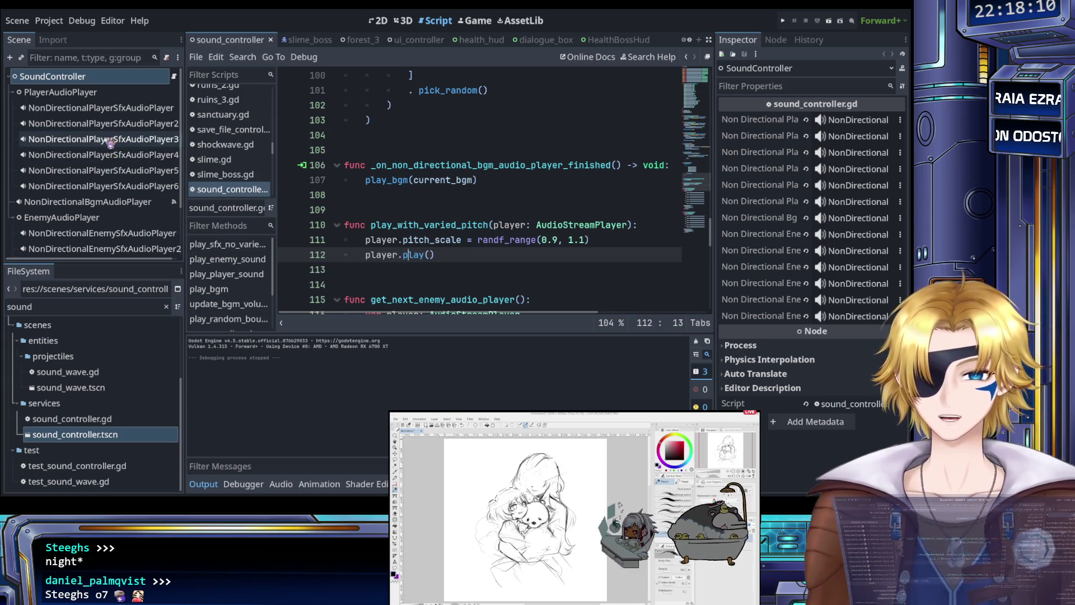
scroll(128, 171, down, 1)
click(134, 178)
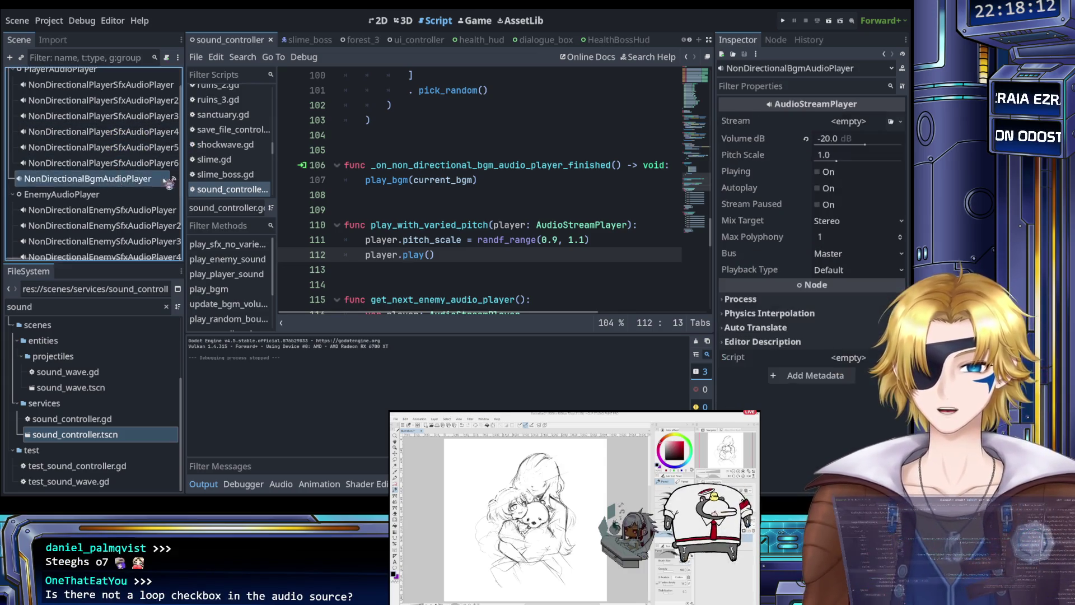
- Inspect the finished signal's connected handler in the Node tab, then run the project
click(775, 39)
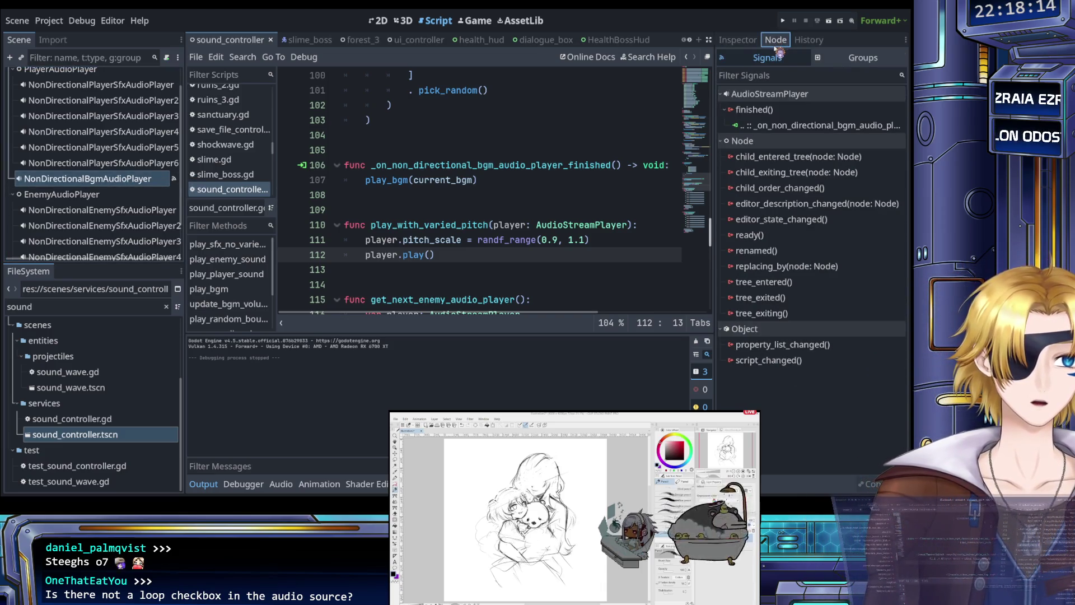
click(807, 127)
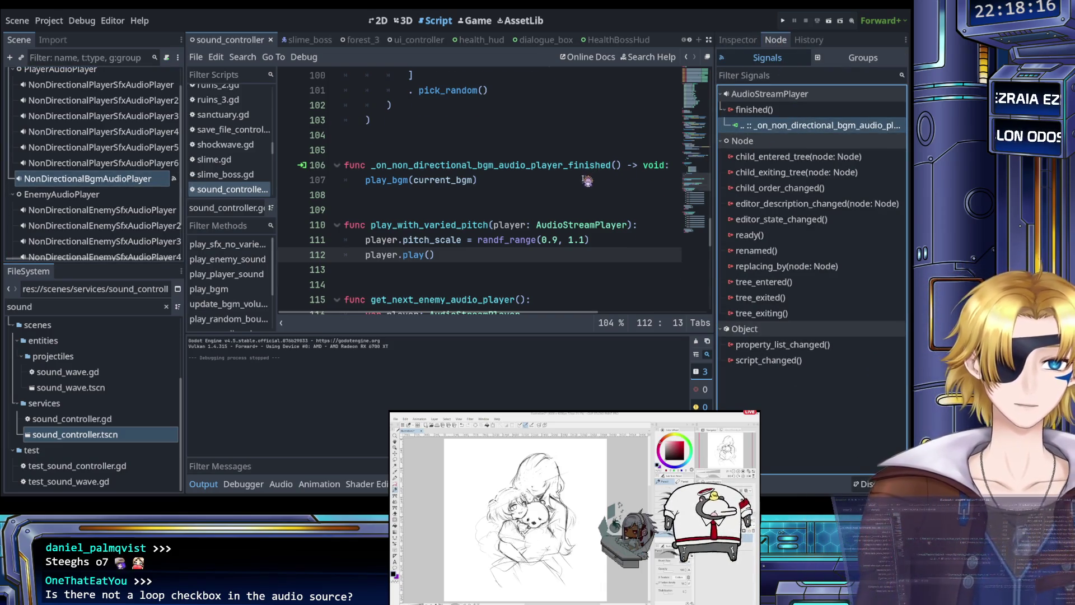
scroll(587, 180, up, 1)
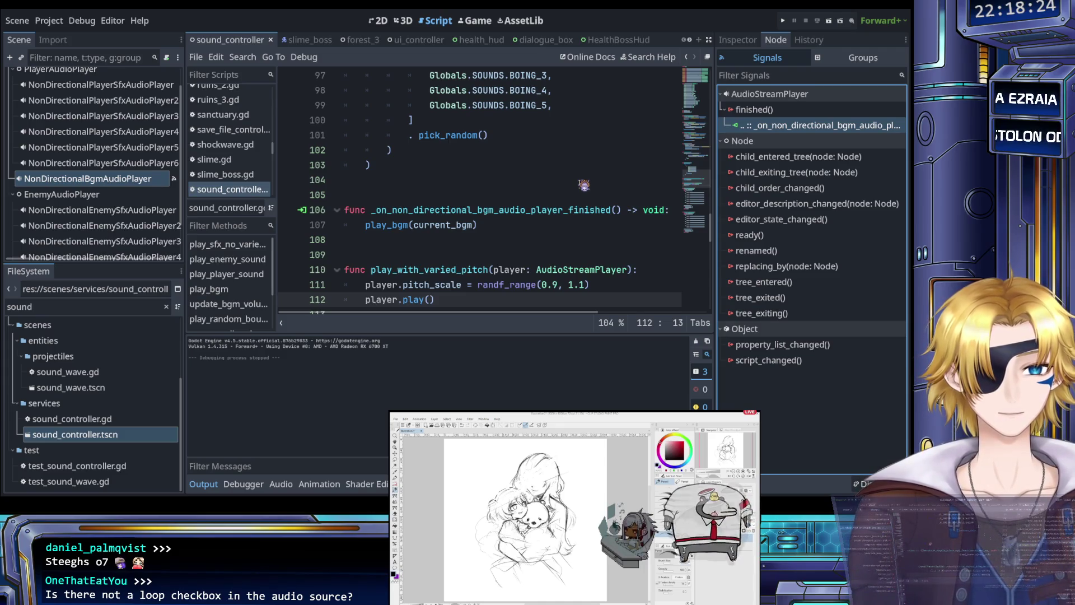
click(784, 21)
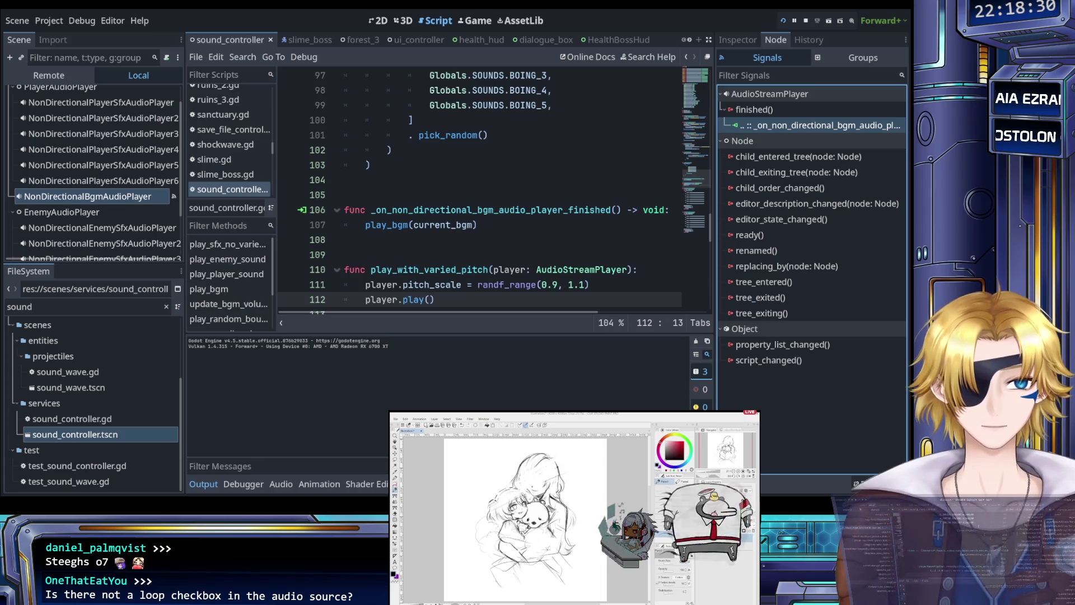
- Start the game and play the level listening for BGM looping, then stop and relaunch it
key(Return)
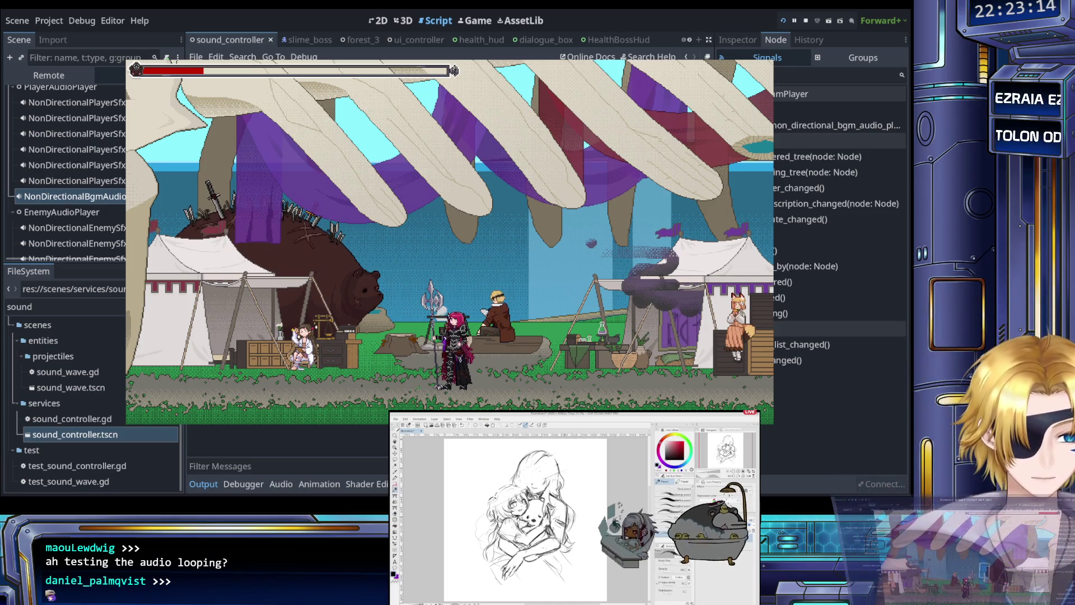
click(806, 21)
click(783, 21)
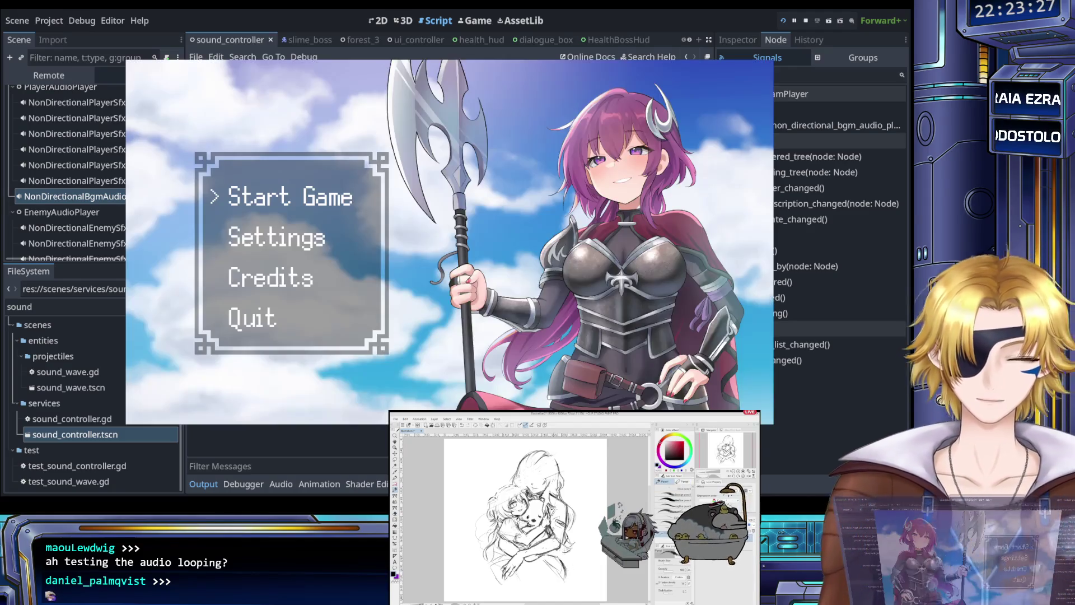
- Choose Start Game and move the character right through the village market level
key(Return)
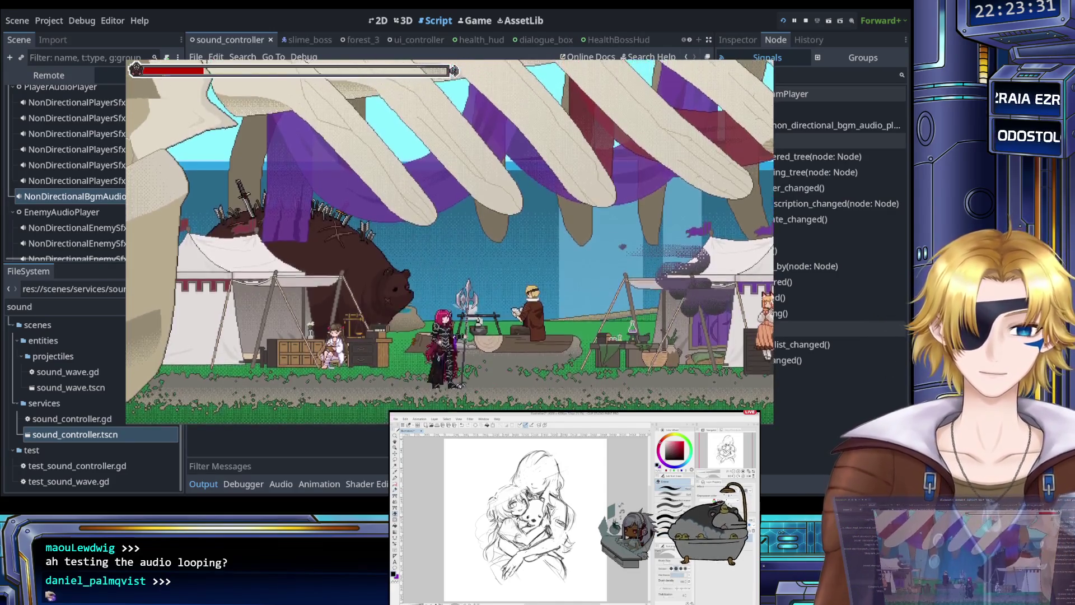
key(Right)
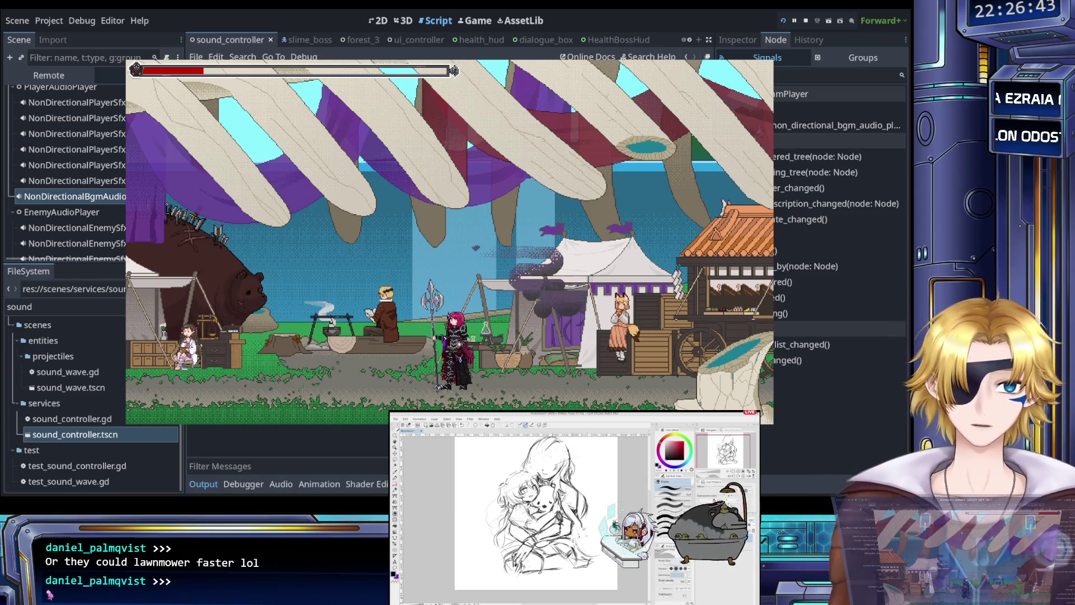
- End the market-level BGM test by bringing up the game's quit prompt
key(Escape)
- Quit the test game, fix 'playe r.pitch_scale' on line 111, and save sound_controller.gd
key(Return)
key(F8)
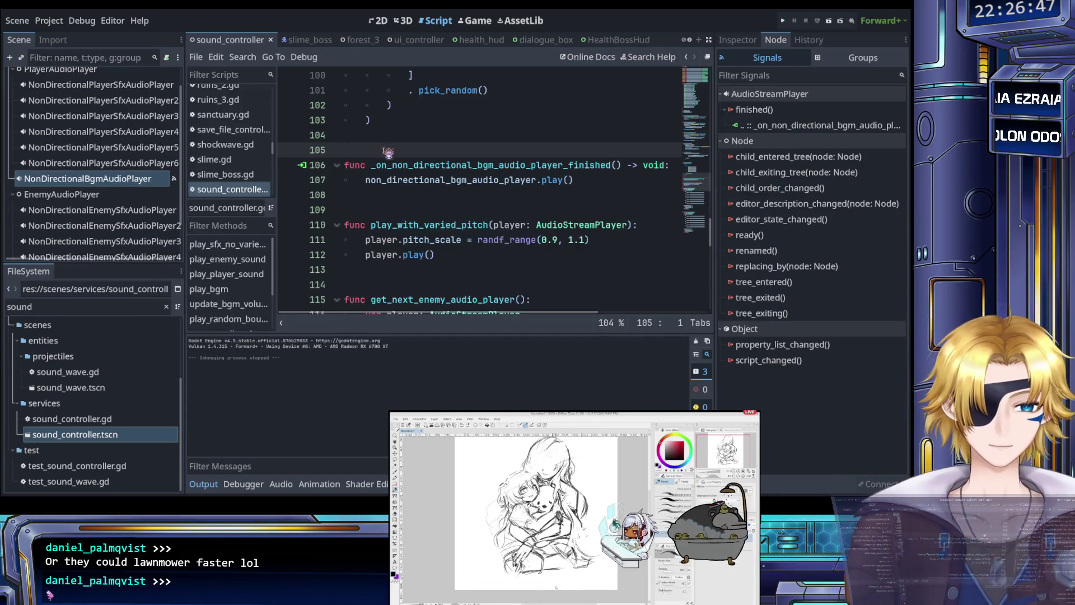
click(414, 240)
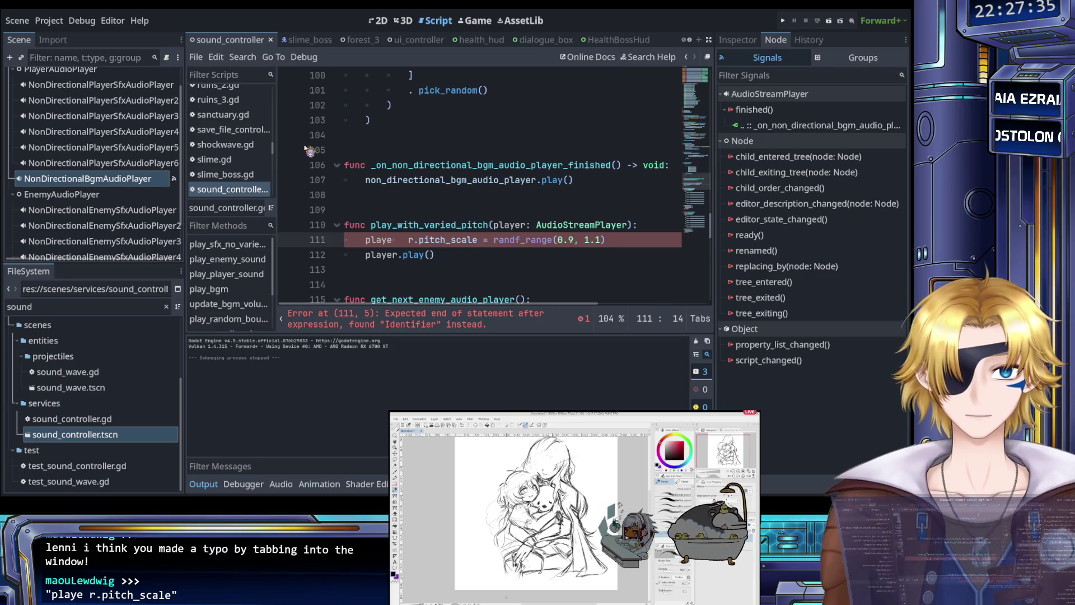
key(BackSpace)
key(ctrl+s)
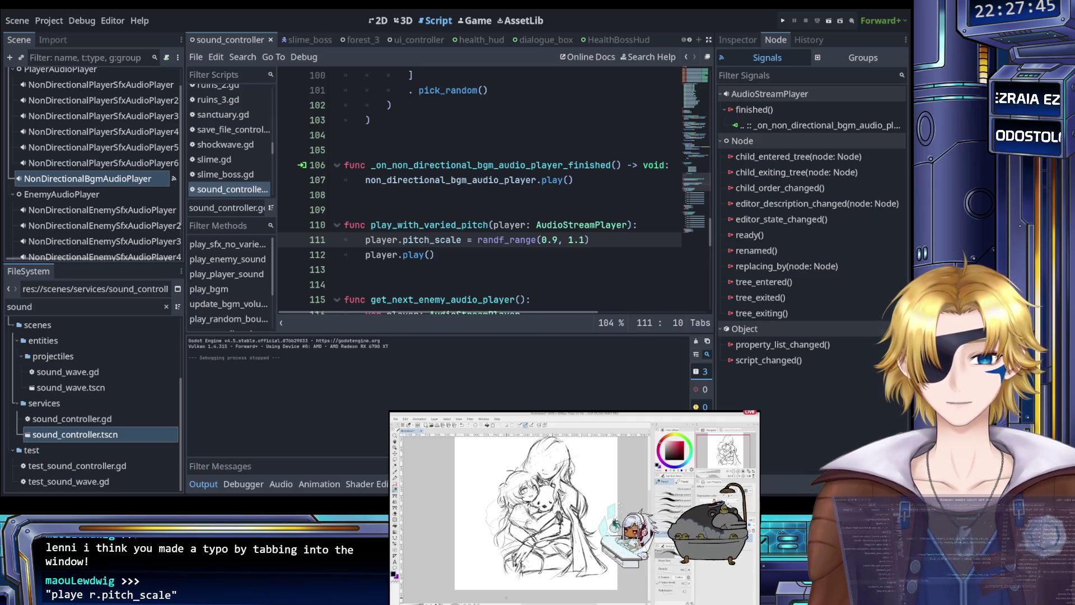
click(388, 167)
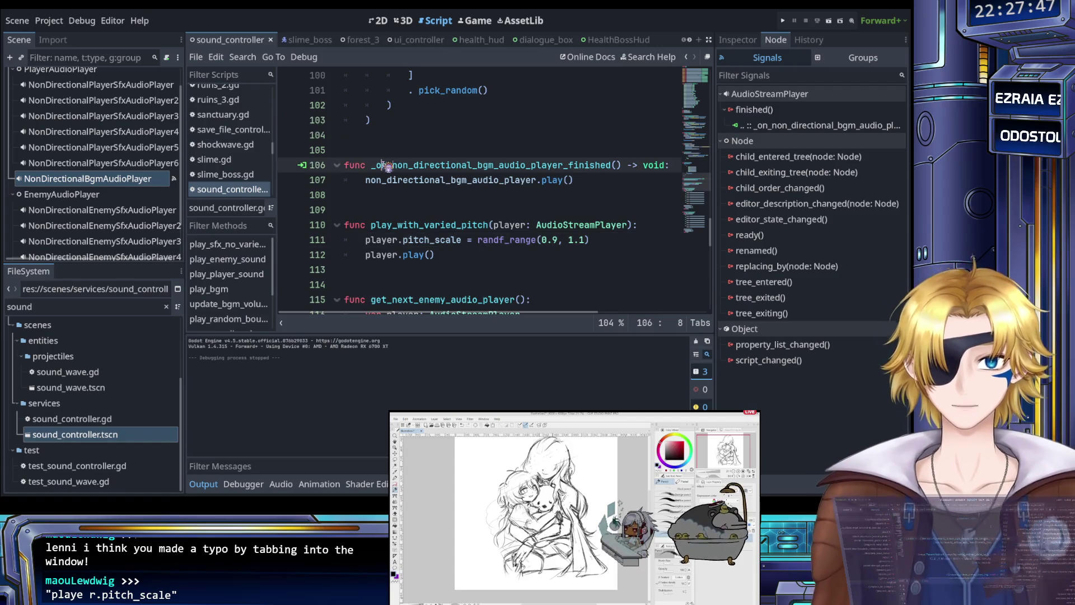
key(ctrl+s)
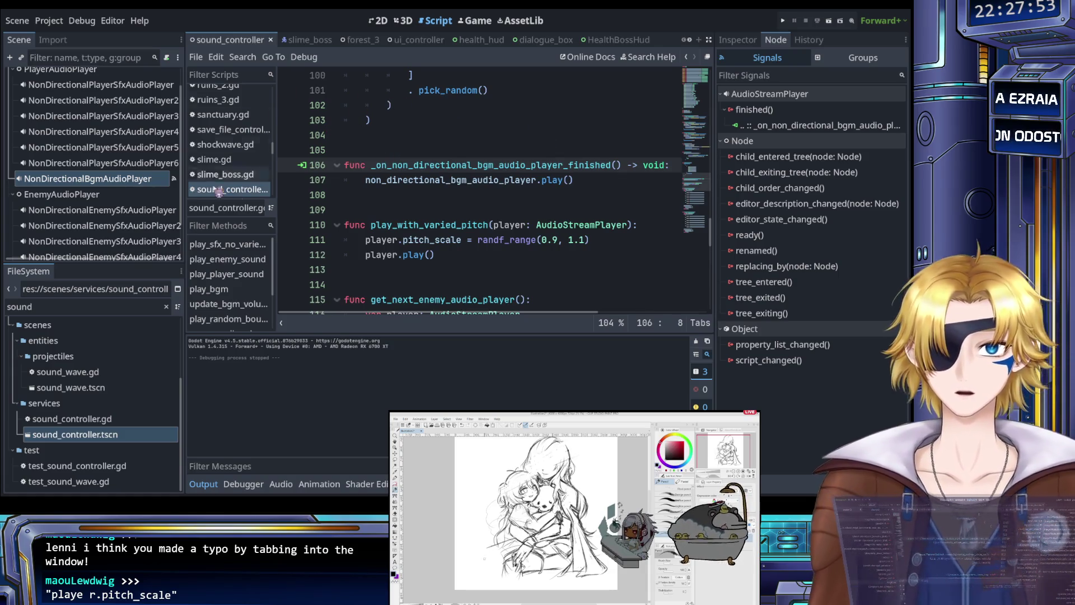
- Filter the FileSystem for 'cutscene' and open cutscene_start.tscn
double_click(47, 307)
text(c)
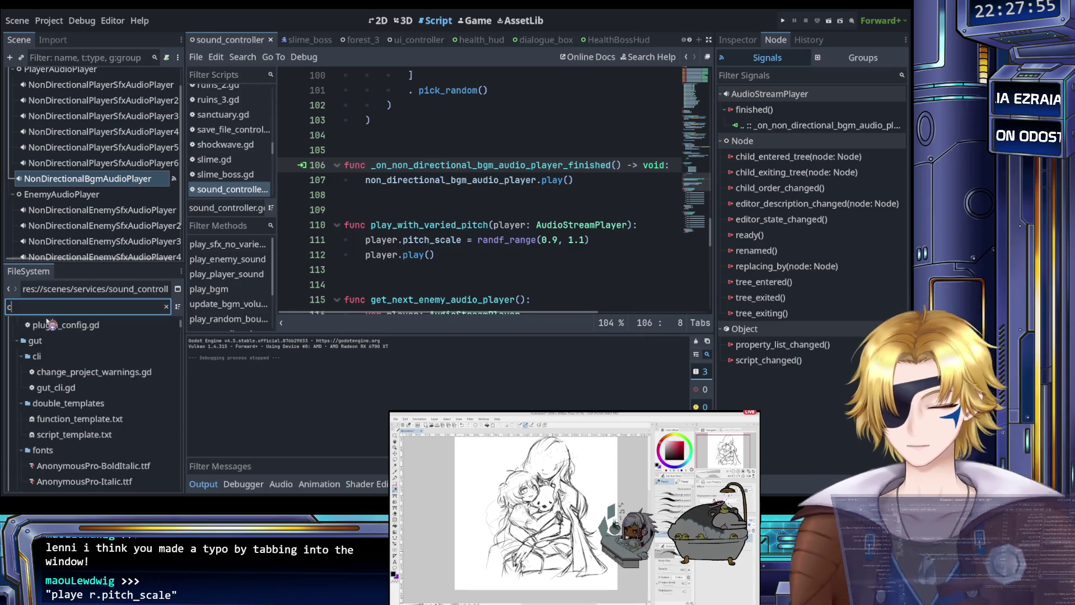
text(utscene)
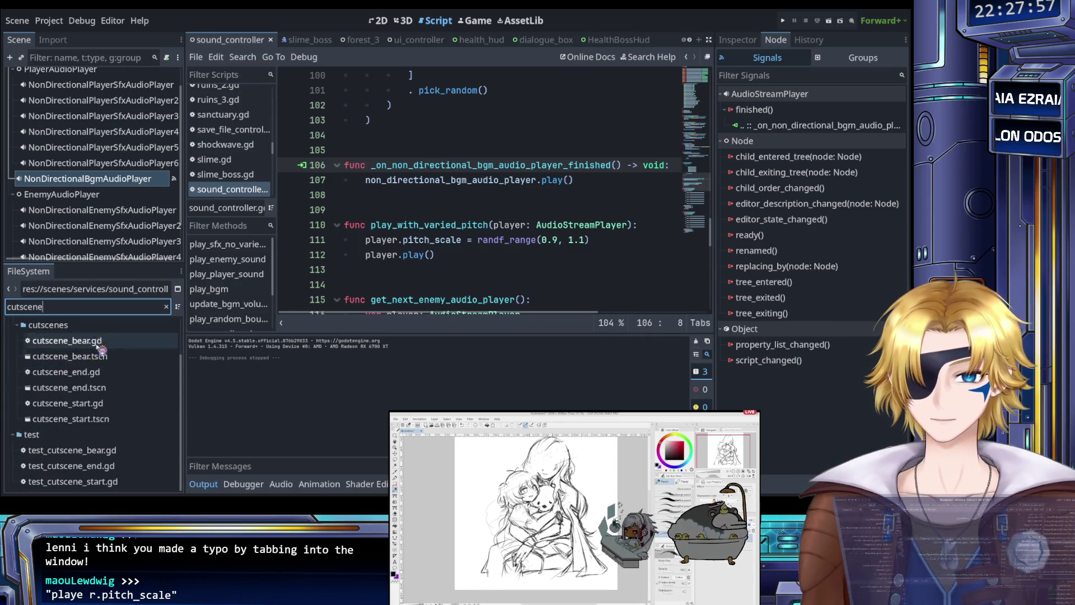
double_click(95, 419)
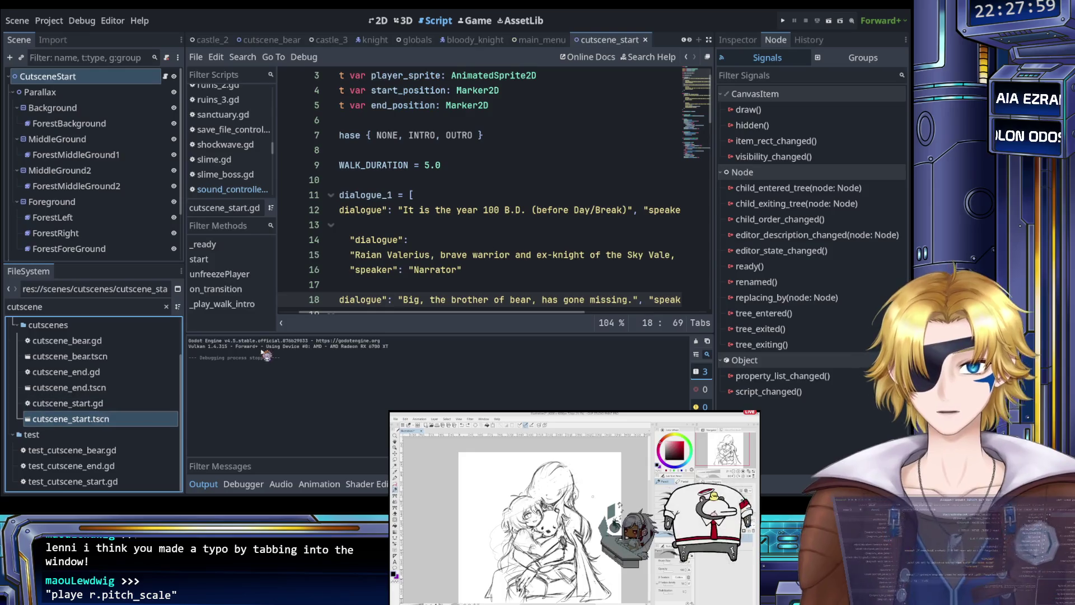
- Search cutscene_start.gd for the 'Player' and 'Raian' speaker entries
click(447, 244)
scroll(449, 245, right, 5)
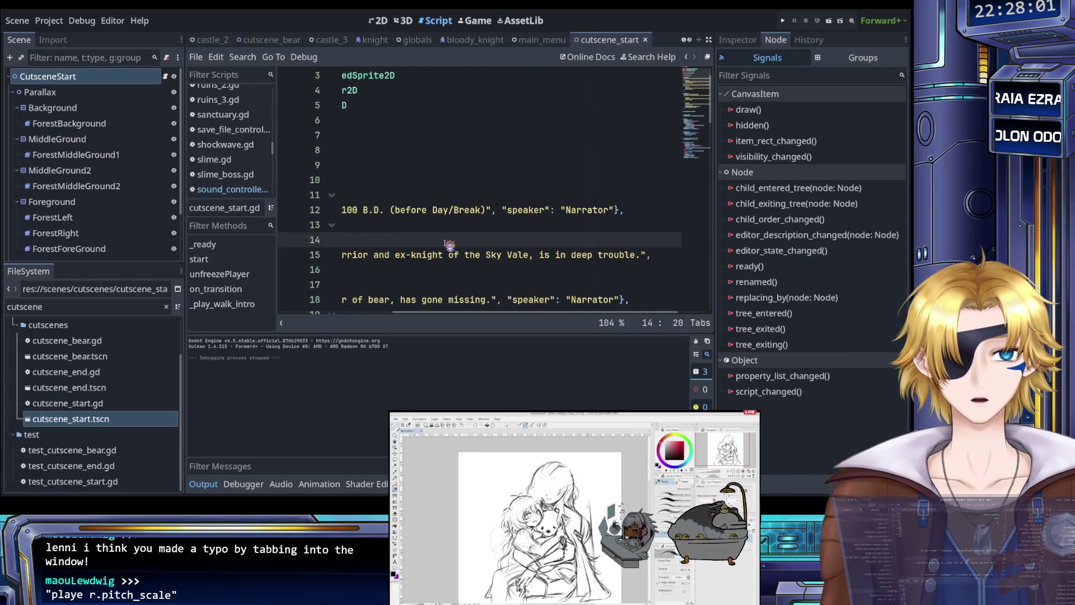
scroll(449, 246, left, 5)
key(ctrl+f)
text(Player)
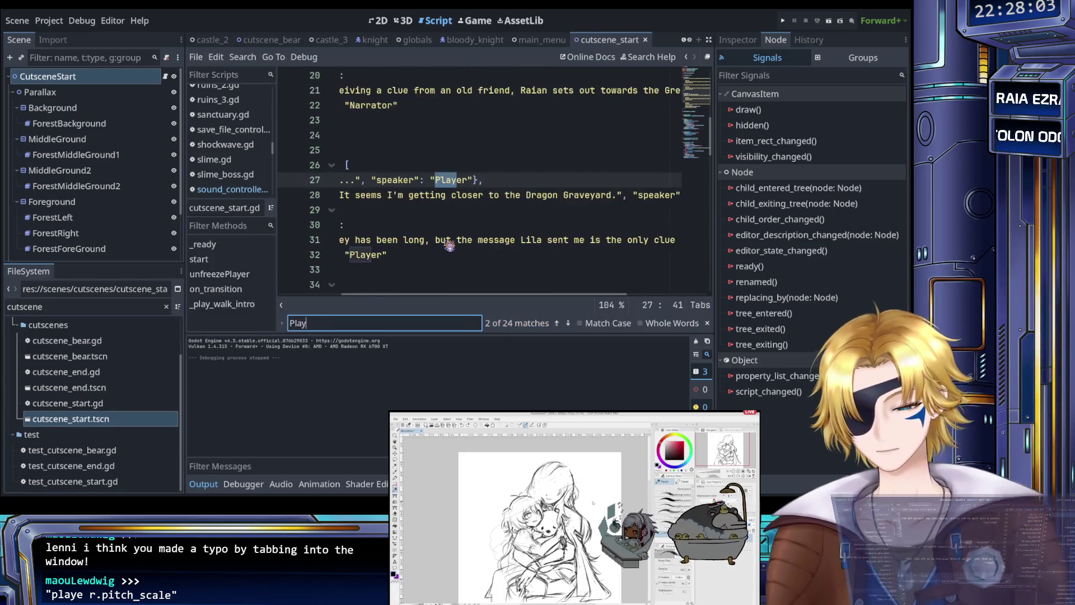
scroll(461, 229, up, 3)
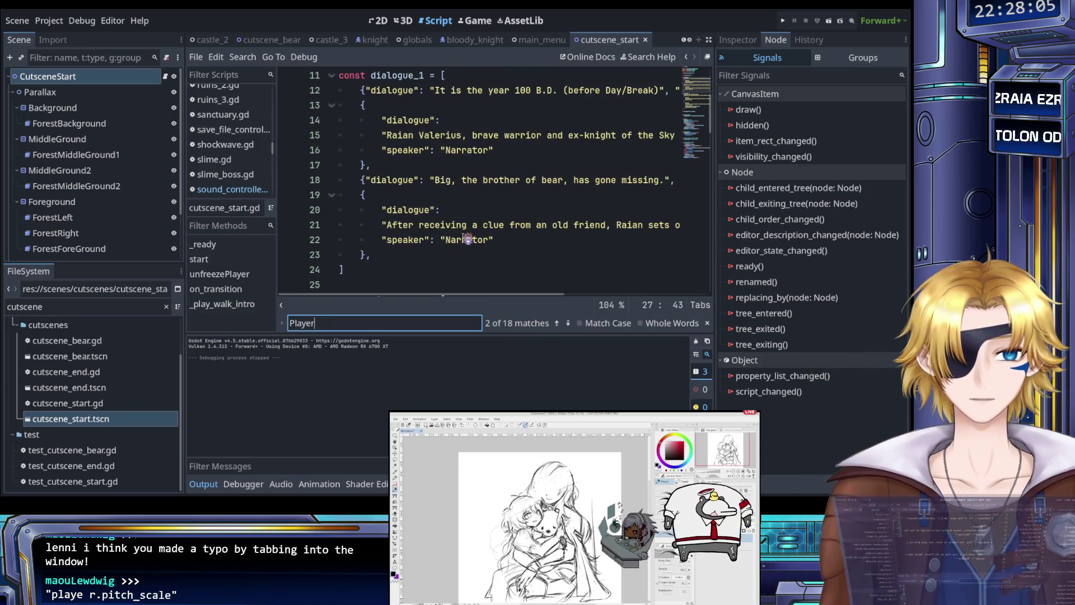
scroll(468, 238, down, 6)
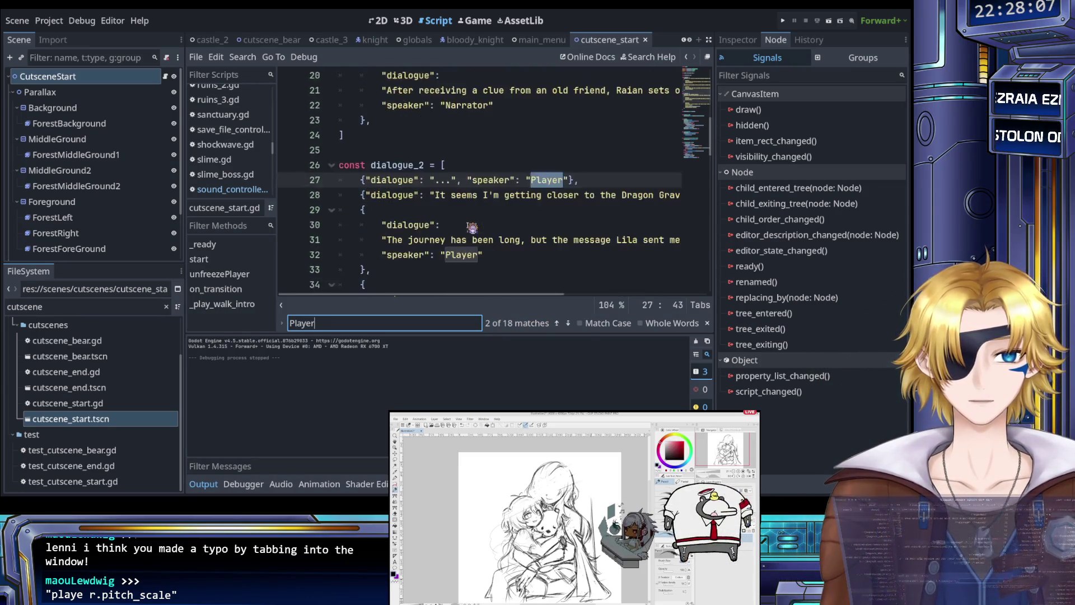
scroll(472, 229, up, 3)
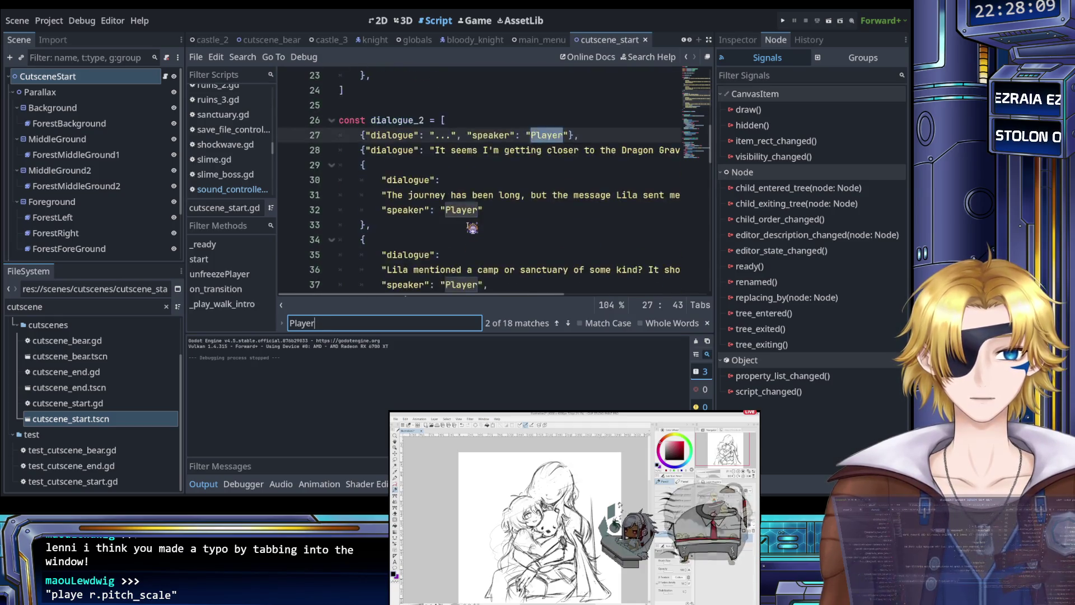
text(Raian)
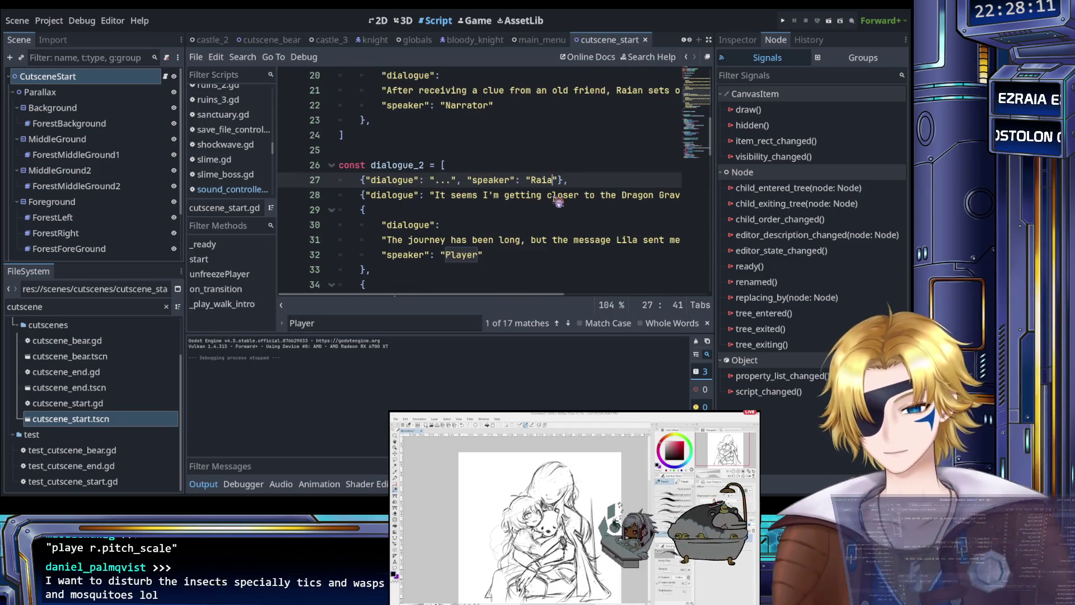
scroll(473, 202, down, 1)
- Change the speakers on lines 32 and 37 to 'Raian' and save the script
double_click(460, 209)
text(Raiabn)
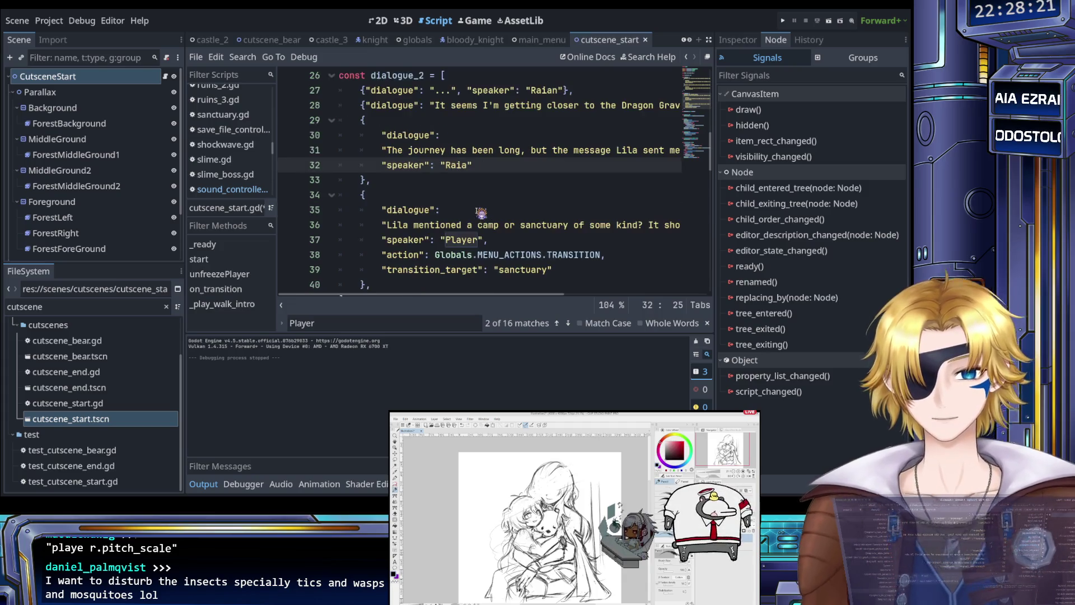
text(n)
scroll(479, 218, down, 1)
scroll(476, 202, down, 1)
double_click(462, 195)
text(Raian)
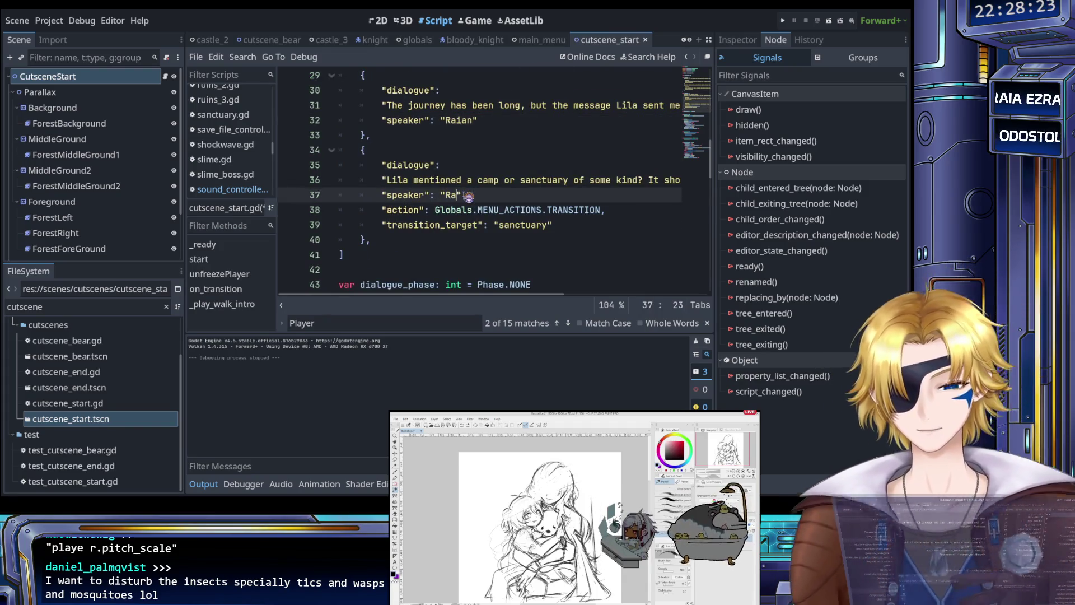
text(n)
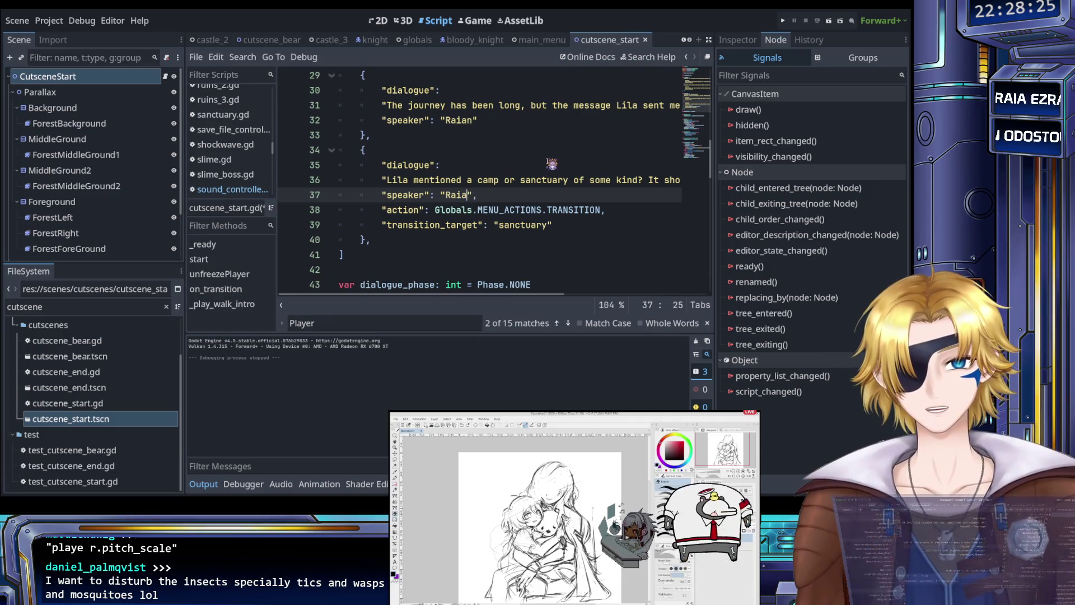
key(ctrl+s)
- Recheck the line 32 speaker entry and scroll to the start function
scroll(539, 190, up, 2)
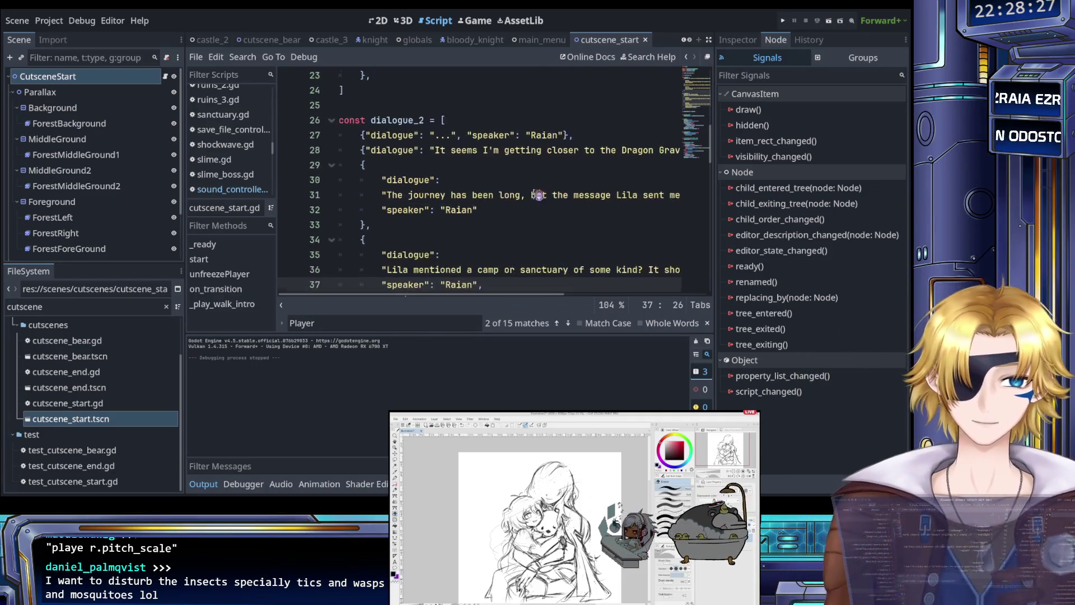
click(455, 211)
scroll(460, 220, up, 2)
scroll(448, 233, down, 5)
scroll(442, 239, up, 10)
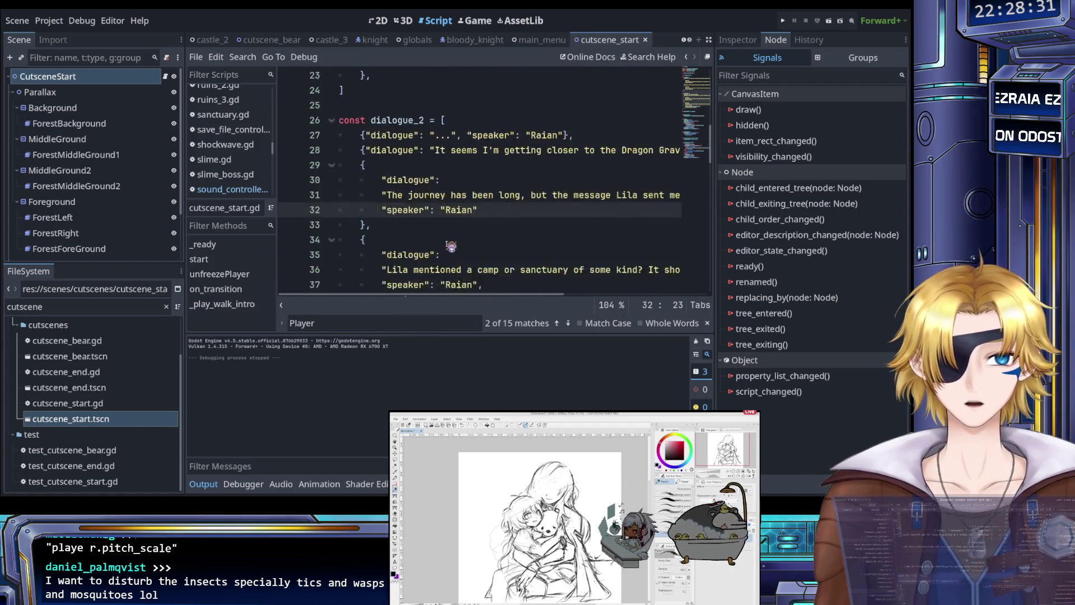
scroll(458, 247, down, 15)
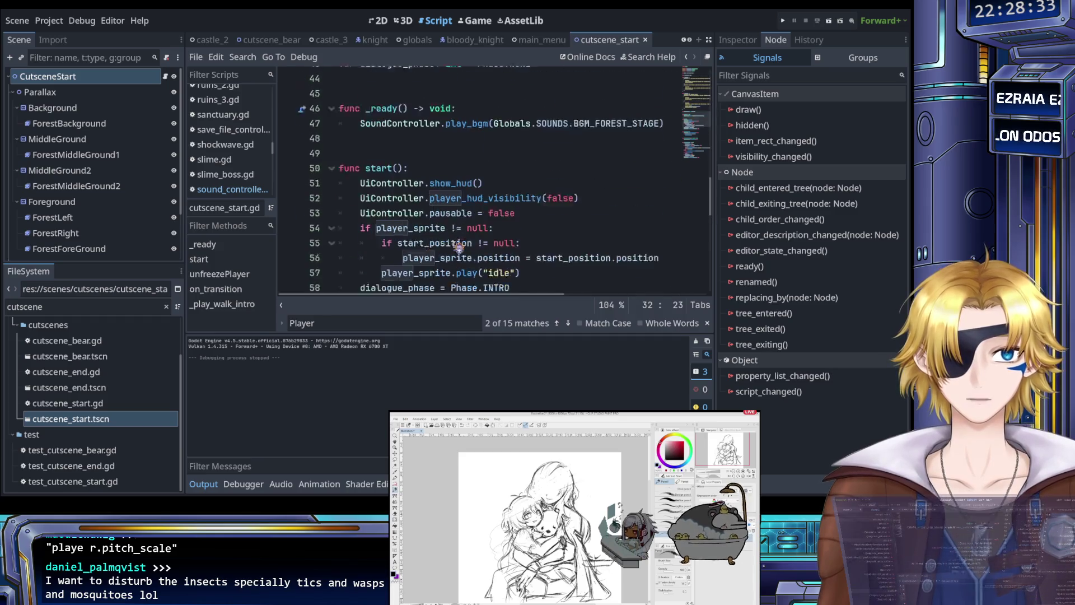
- Close the find bar and jump to loadDialogue's definition in ui_controller.gd
click(492, 194)
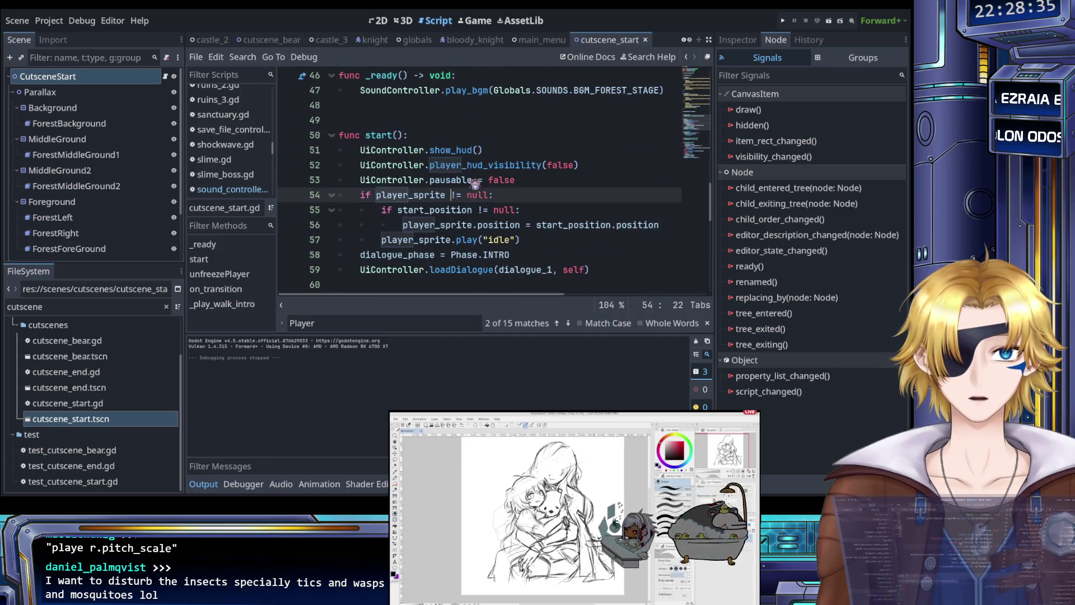
key(Escape)
scroll(519, 216, down, 1)
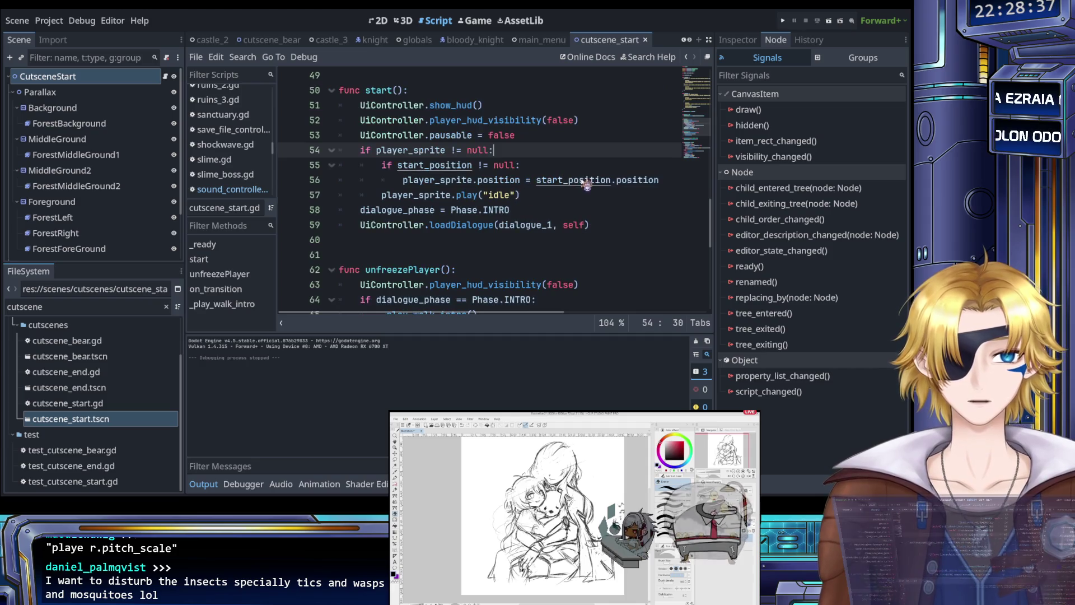
ctrl+click(477, 222)
scroll(473, 217, up, 15)
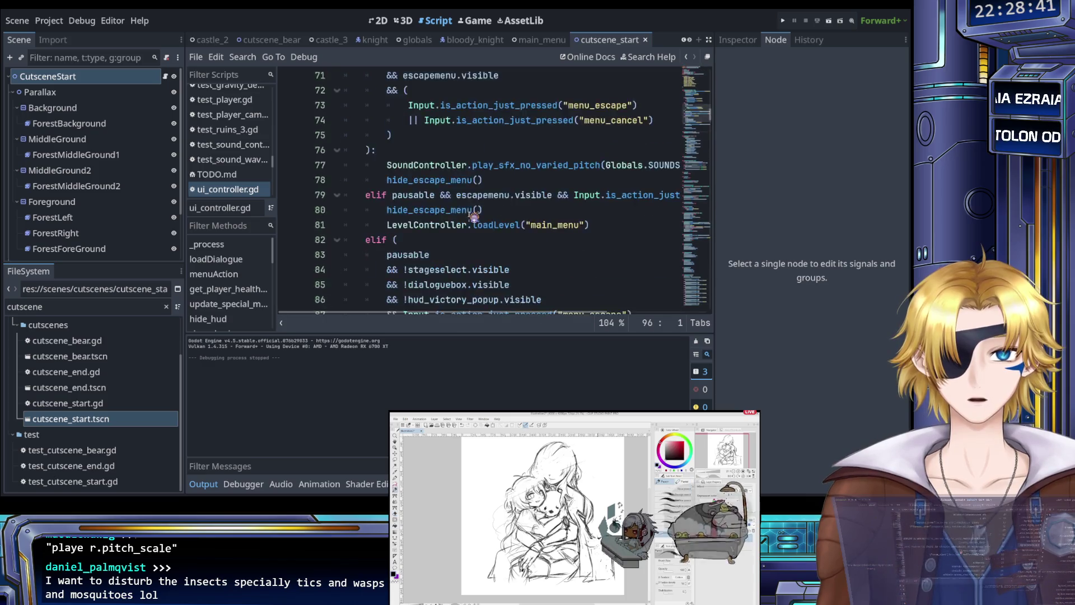
scroll(473, 216, down, 6)
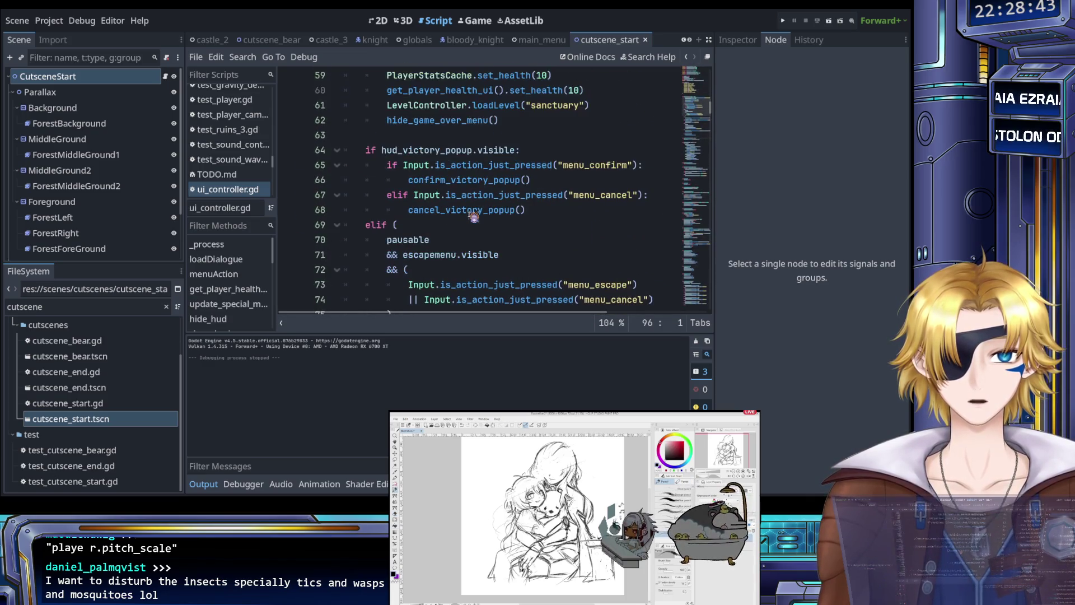
scroll(473, 216, down, 11)
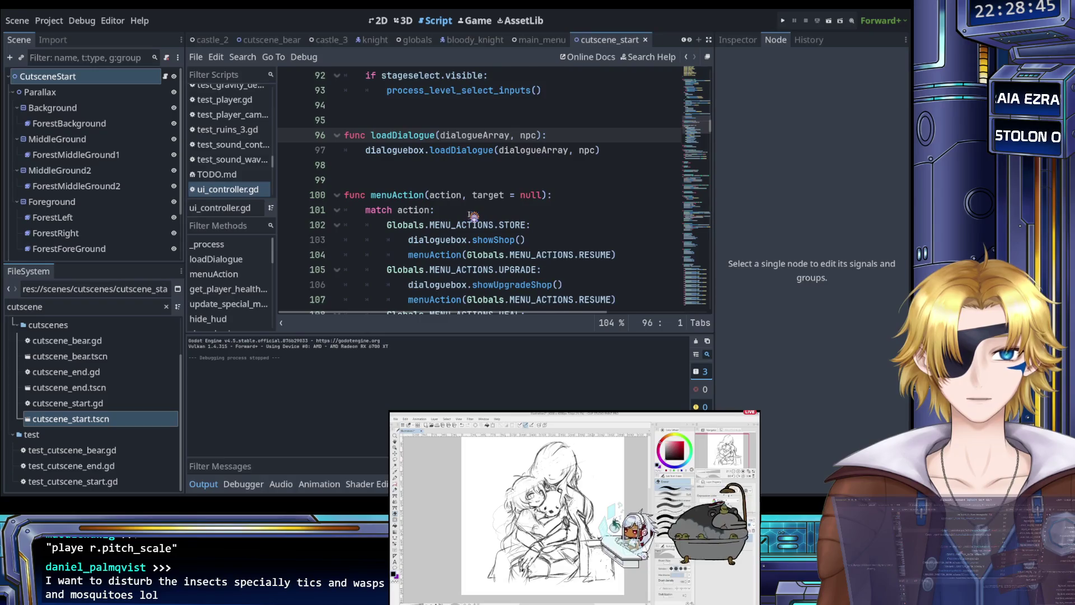
scroll(473, 217, up, 1)
- Inspect the dialoguebox.loadDialogue call on line 97, then select the FileSystem filter text
click(468, 196)
click(415, 196)
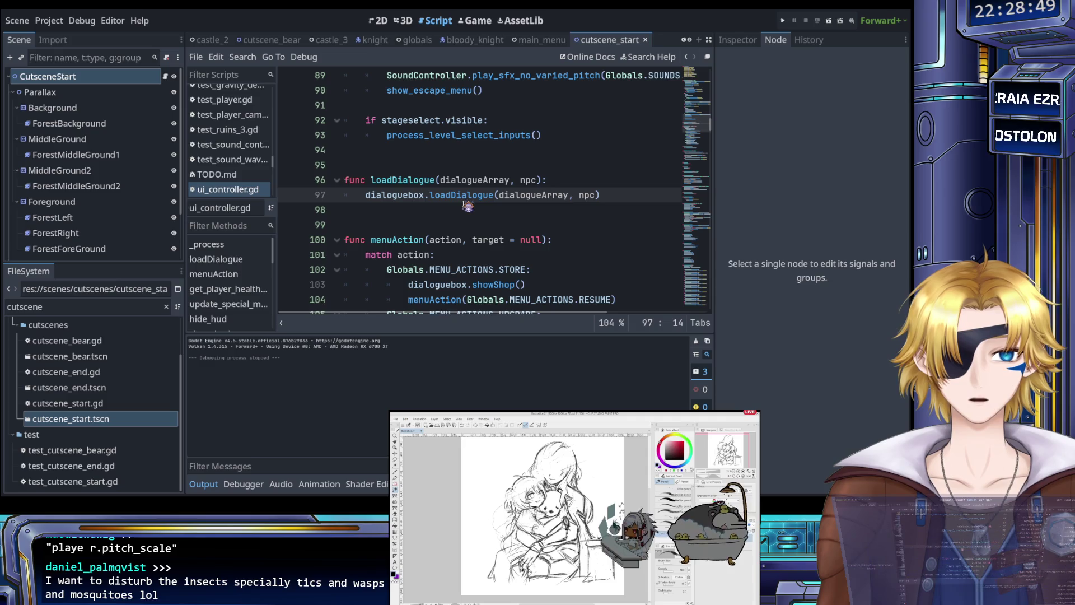
scroll(459, 195, down, 1)
scroll(457, 194, down, 1)
double_click(6, 307)
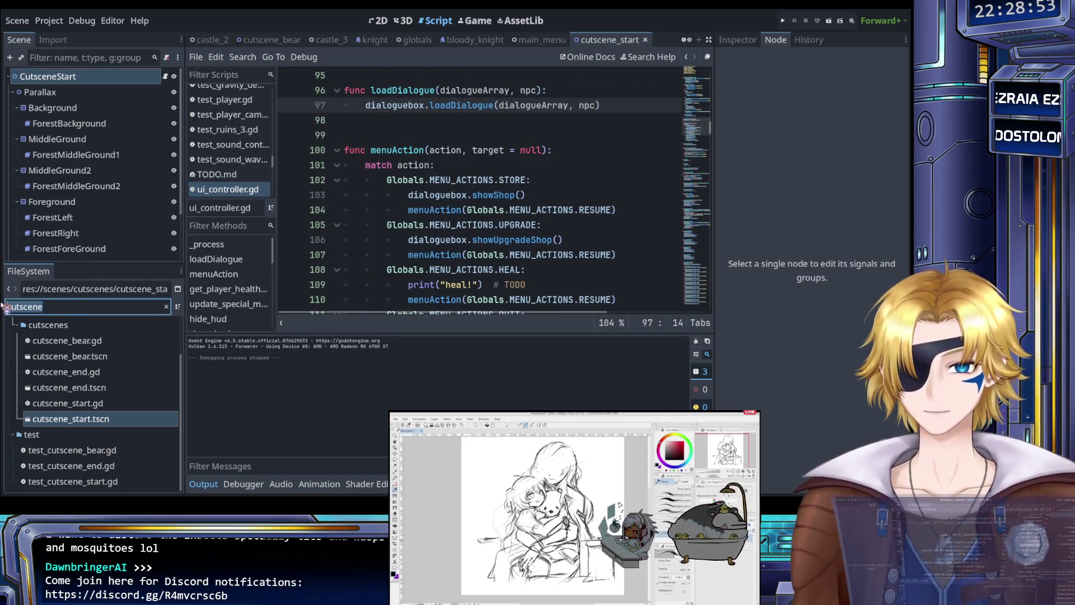
- Filter for 'dialo', open dialogue_box.gd, and find the showDialogue speaker check
text(dialo)
click(98, 435)
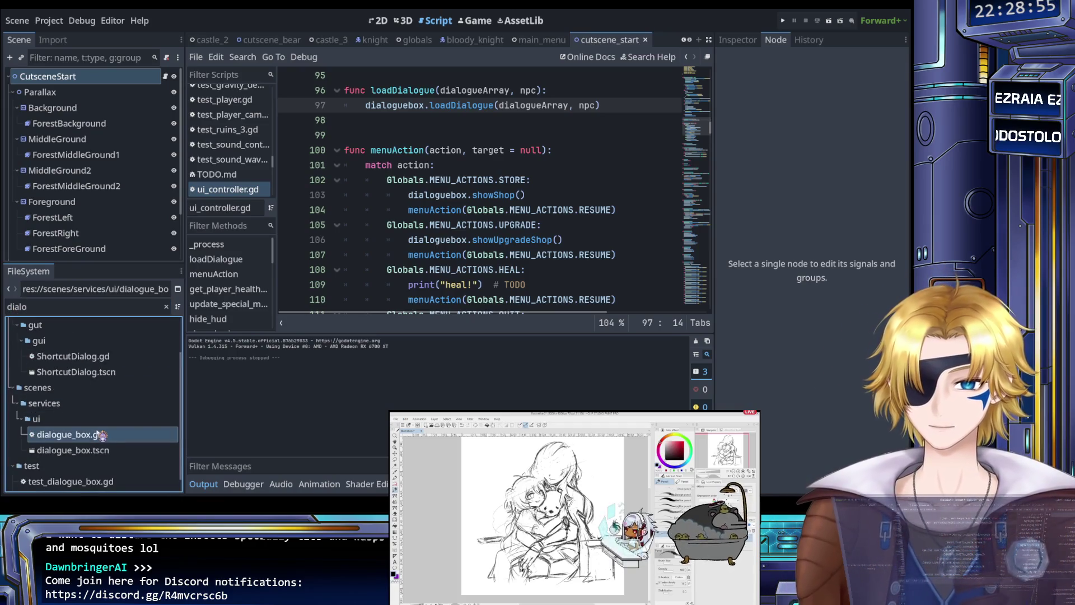
double_click(98, 434)
scroll(440, 232, up, 2)
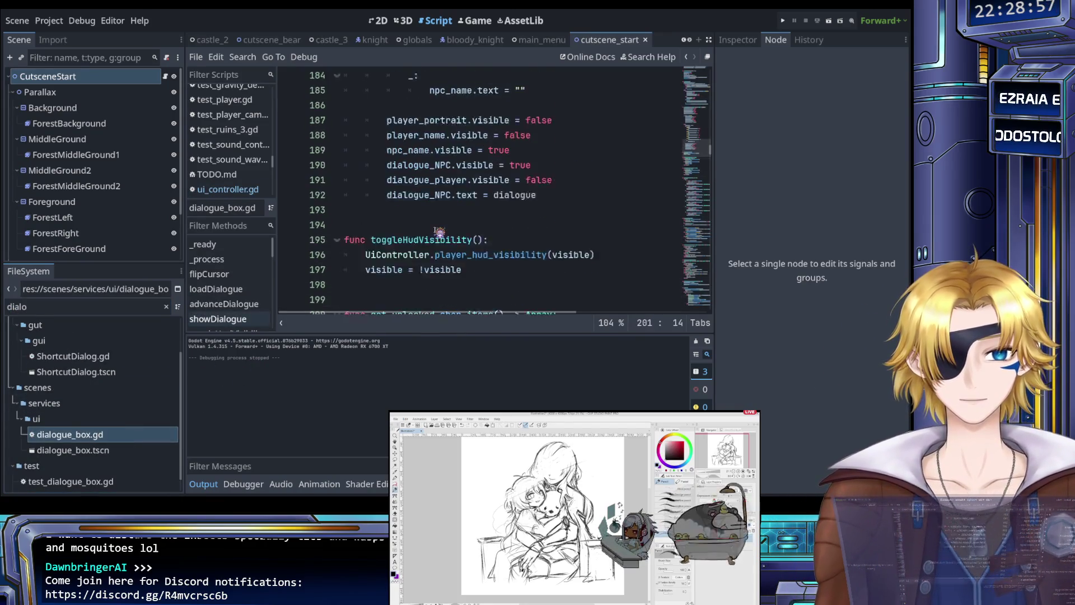
scroll(439, 231, up, 6)
scroll(459, 240, down, 2)
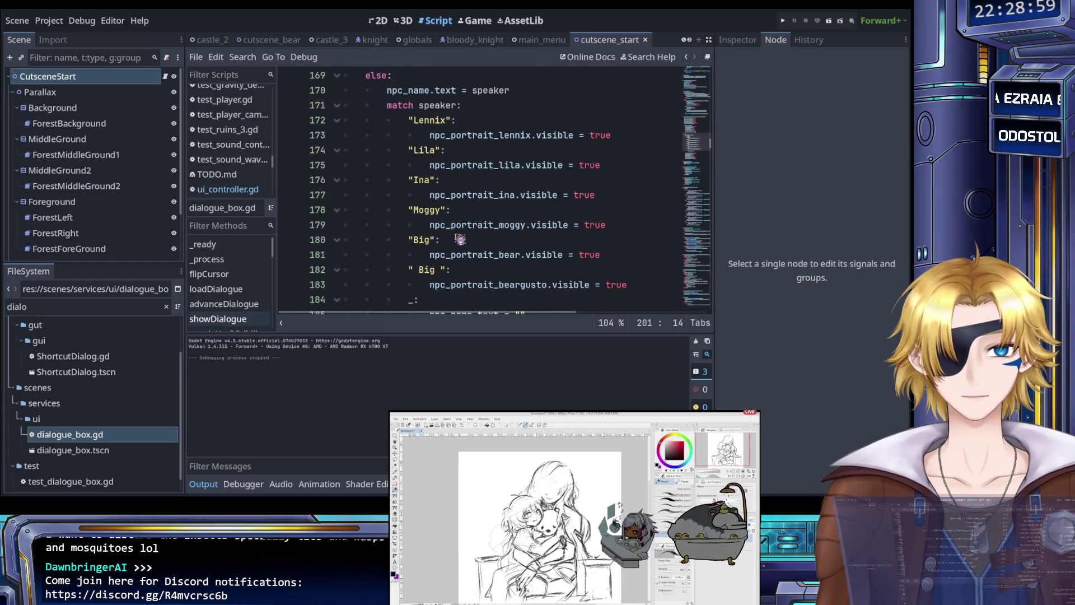
scroll(460, 239, down, 1)
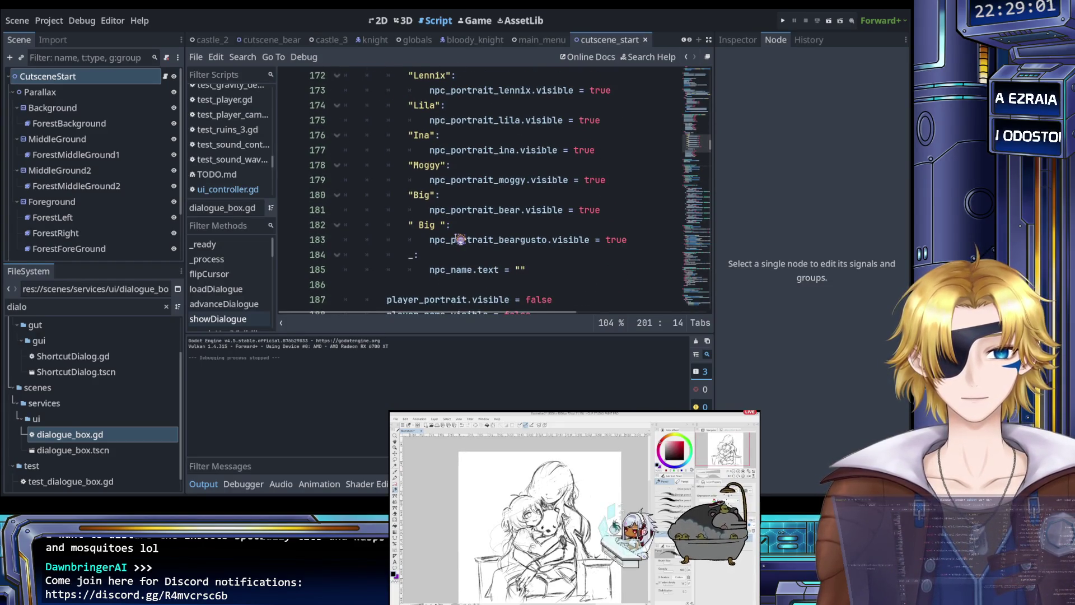
scroll(459, 240, up, 1)
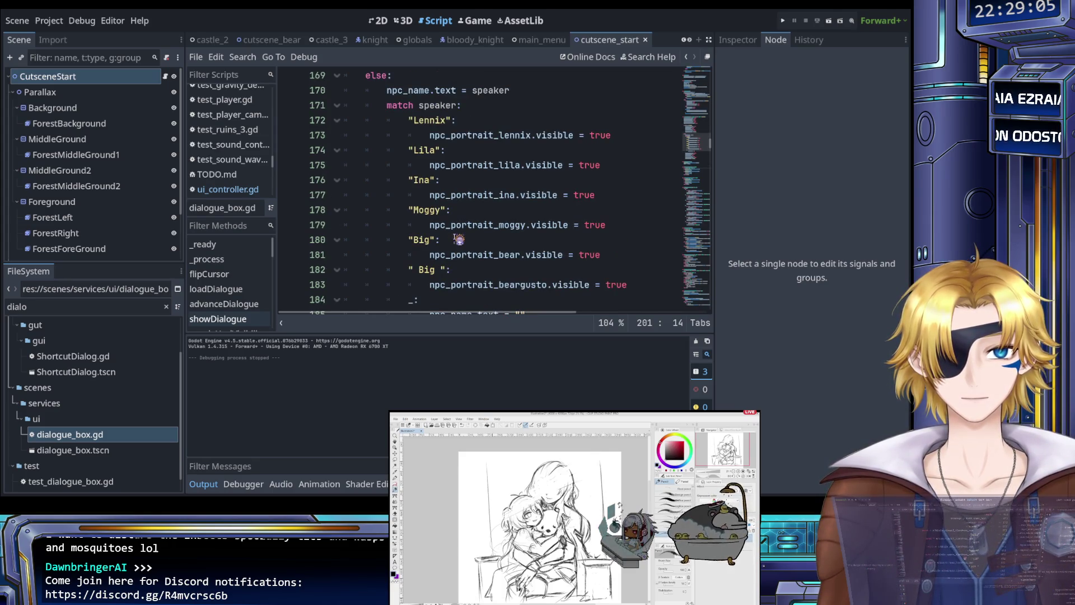
scroll(459, 240, up, 4)
scroll(459, 240, up, 3)
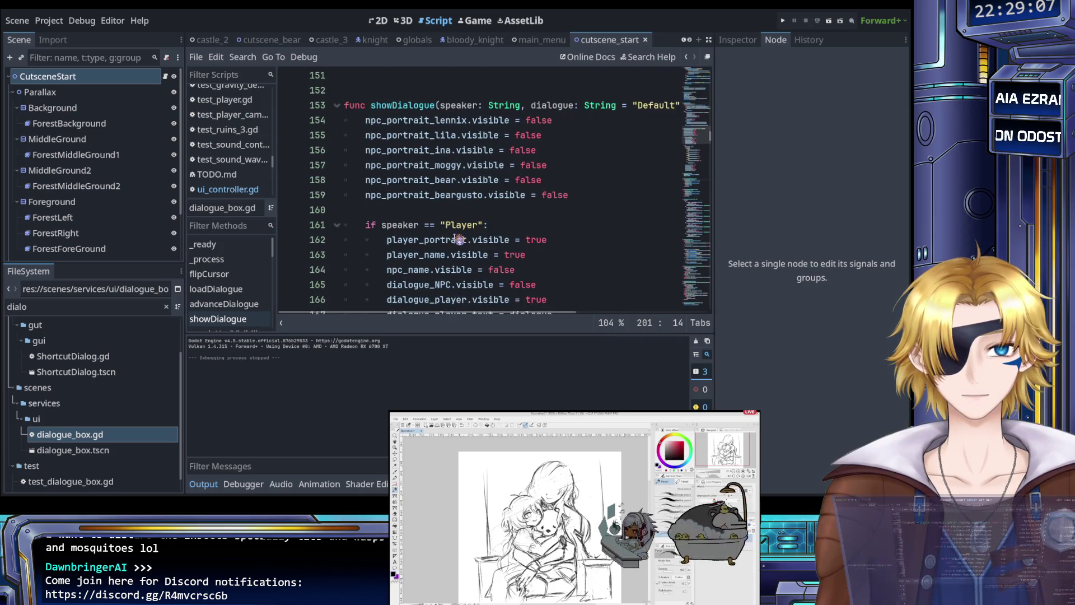
scroll(459, 239, right, 3)
scroll(459, 240, left, 3)
scroll(459, 239, down, 1)
- Make line 161 compare the speaker with 'Raian' instead of 'Player'
click(462, 224)
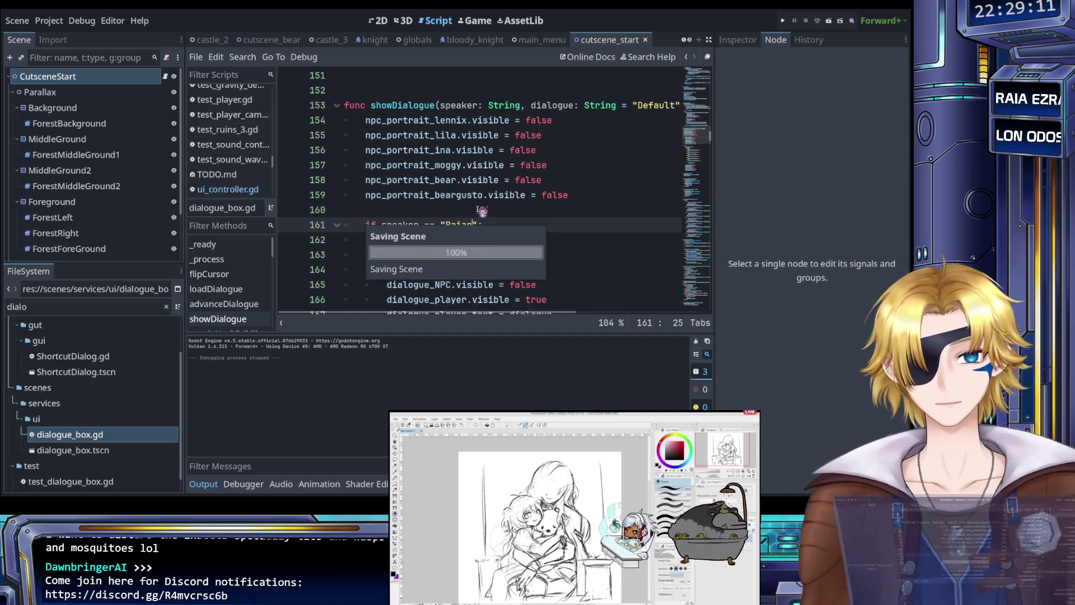
click(476, 208)
scroll(473, 212, down, 2)
scroll(473, 211, down, 2)
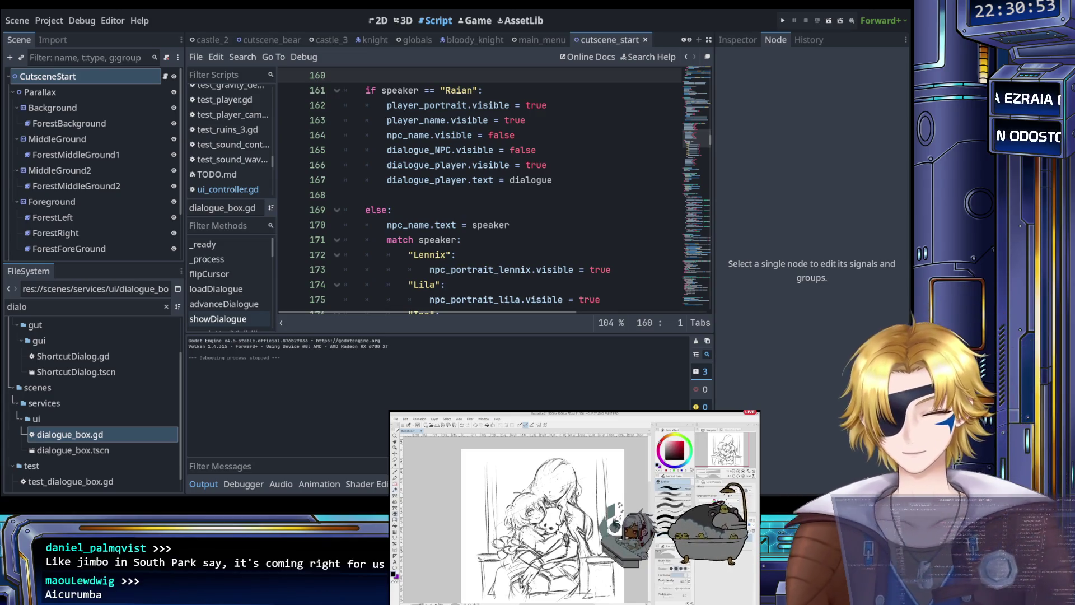
scroll(414, 240, down, 6)
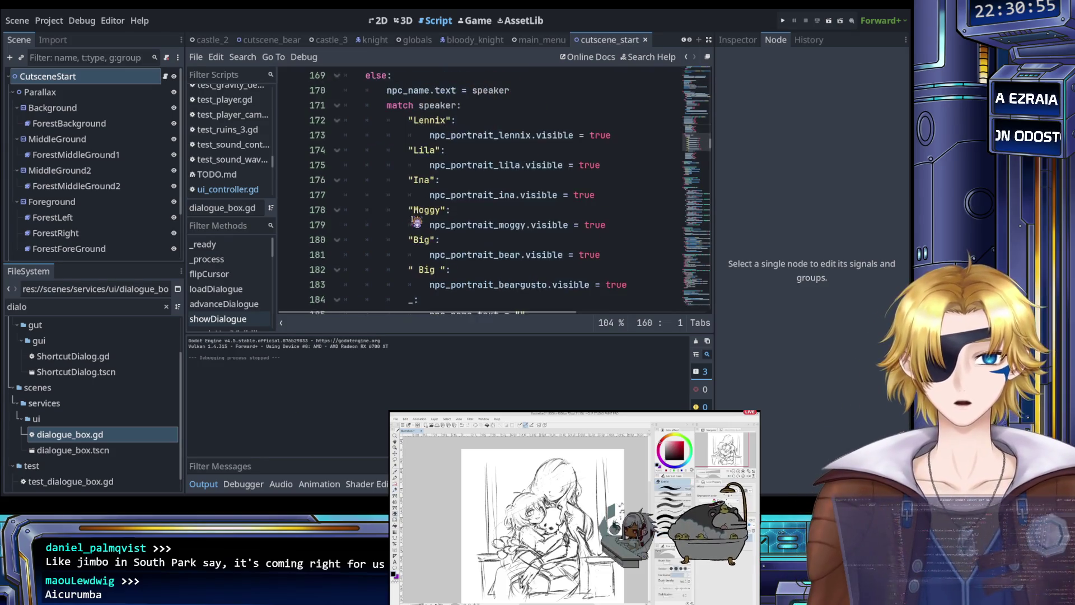
scroll(416, 223, up, 2)
scroll(416, 223, up, 5)
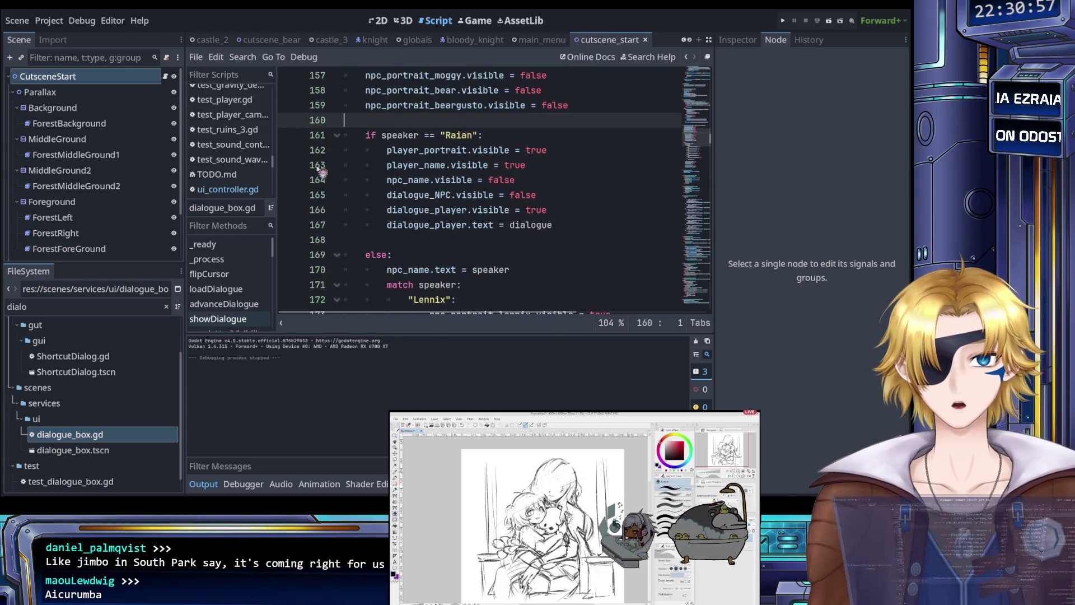
- Filter for 'cutsce', open cutscene_bear.gd, and select the 'Player' speaker on line 13
click(10, 305)
text(cutsce)
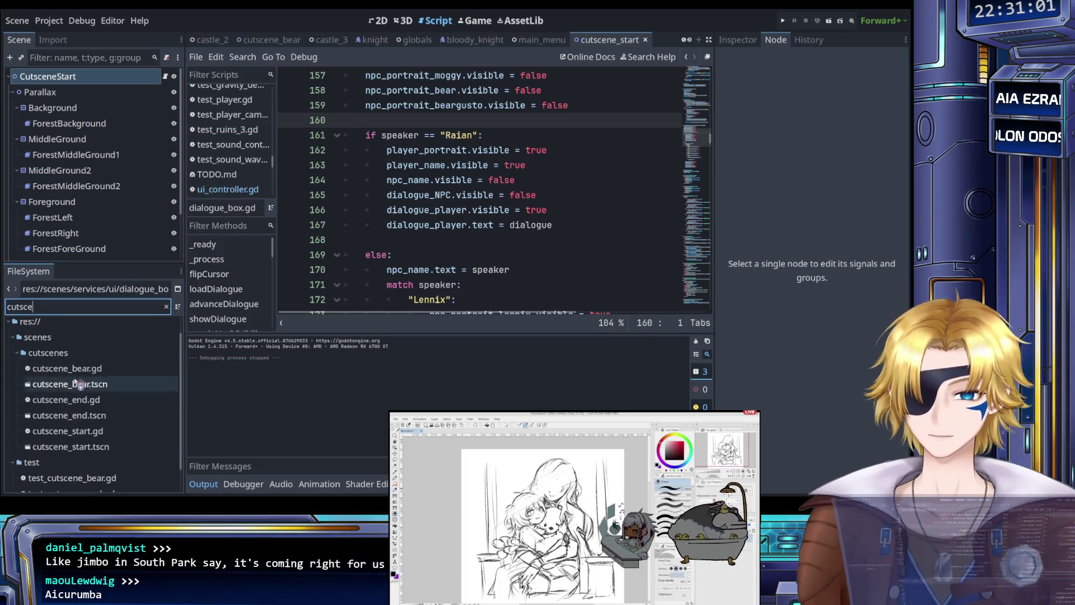
click(91, 371)
double_click(91, 368)
drag(483, 195, 389, 200)
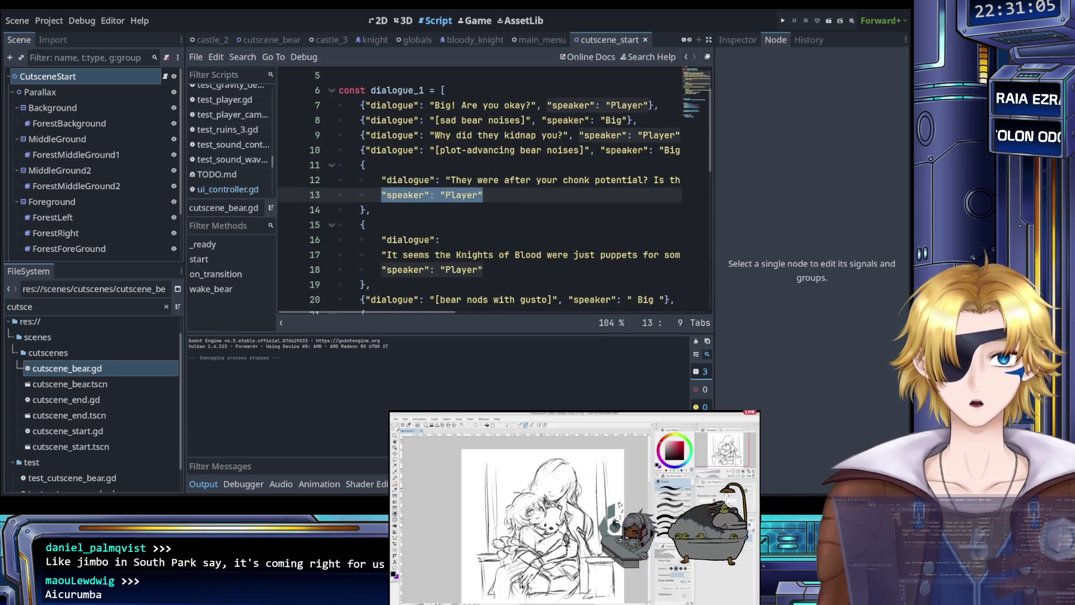
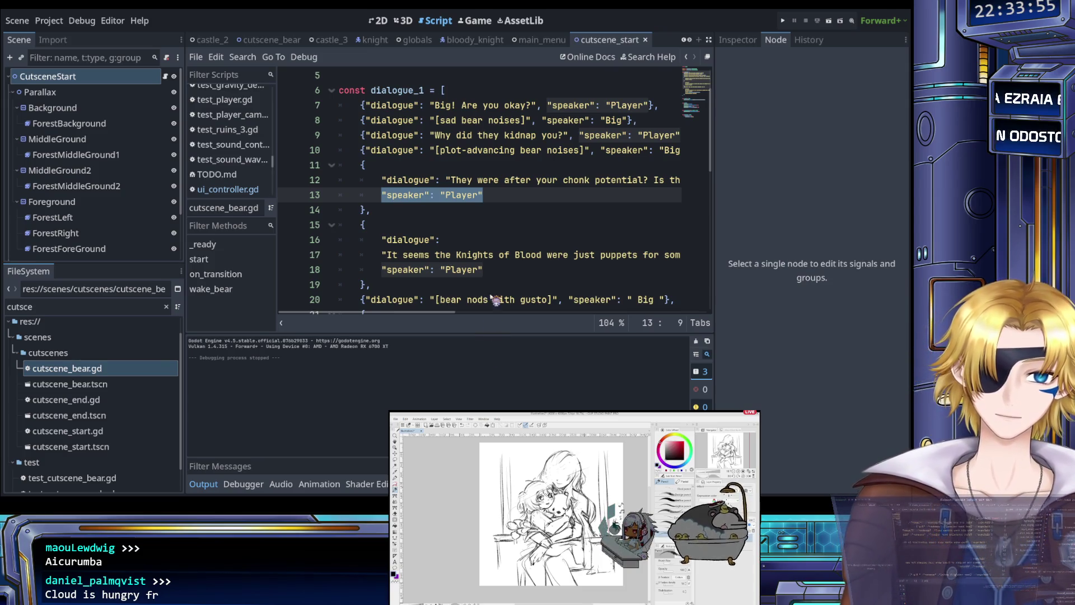
- Replace every 'Player' speaker in cutscene_start with 'Raian' and run the game
text("speaker": "Raian")
click(497, 209)
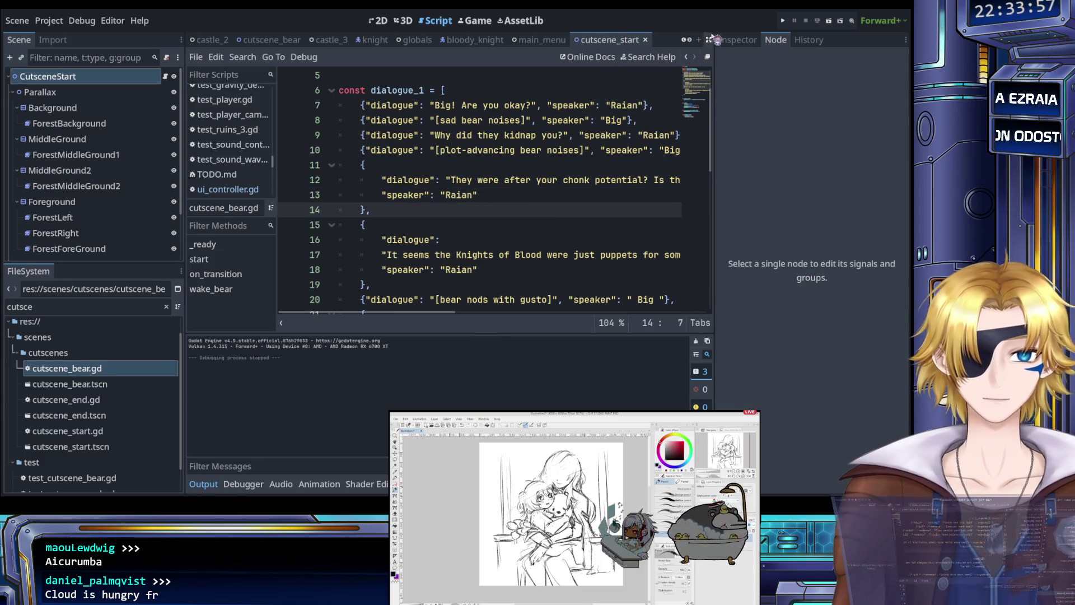
click(783, 21)
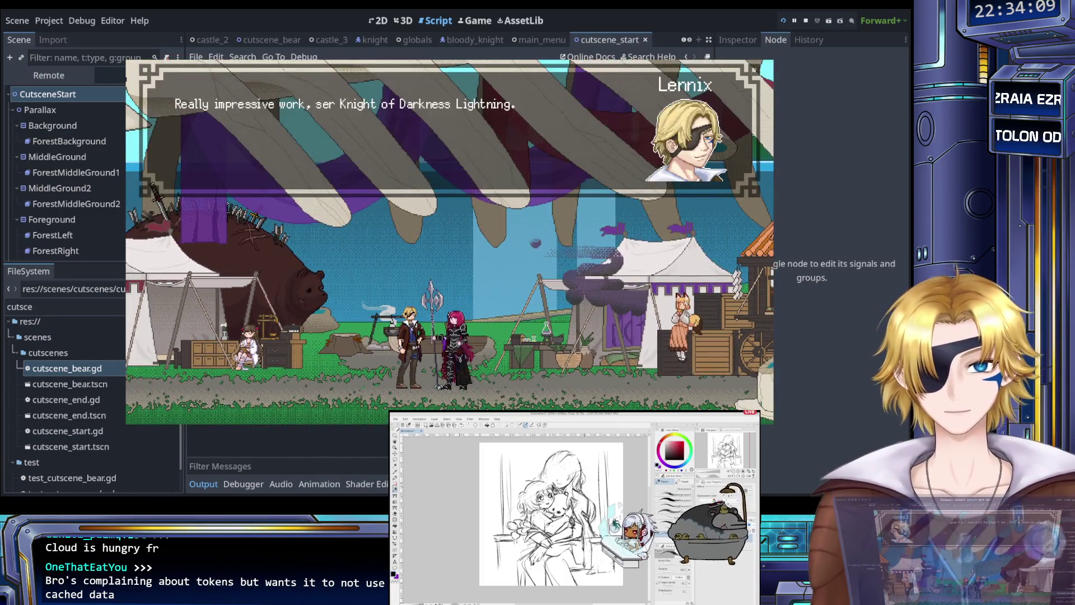
- Advance through the remaining cutscene dialogue, stop the test run with F8, and run again
key(Return)
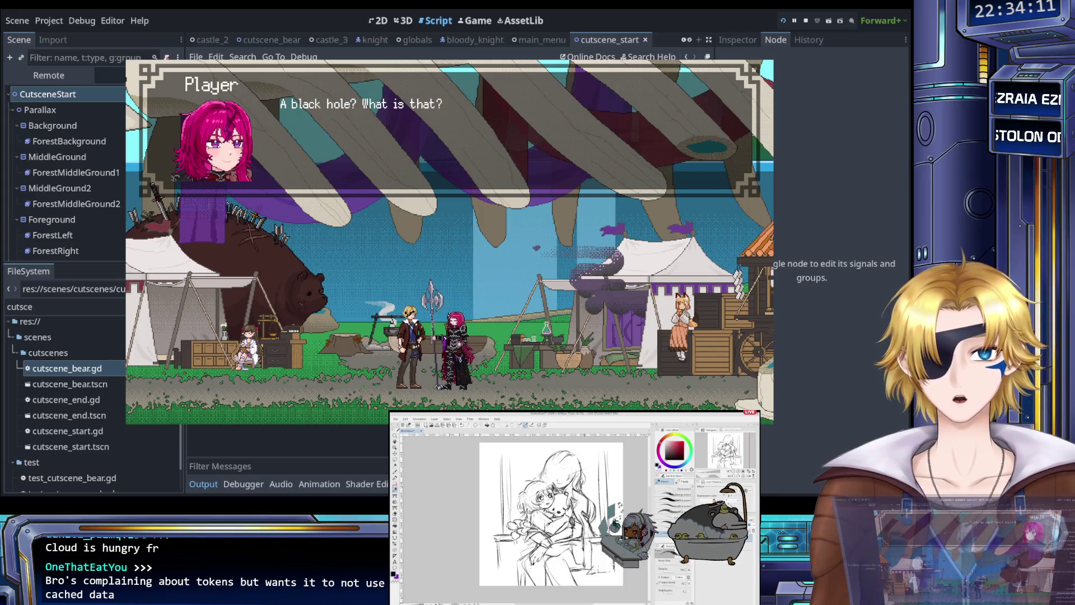
key(Return)
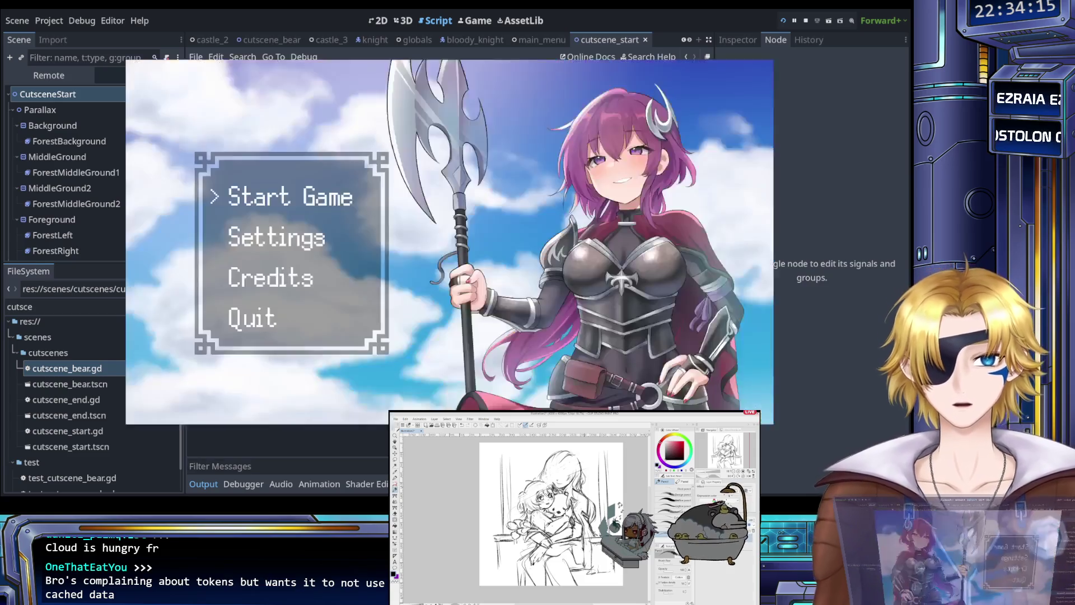
key(F8)
click(783, 21)
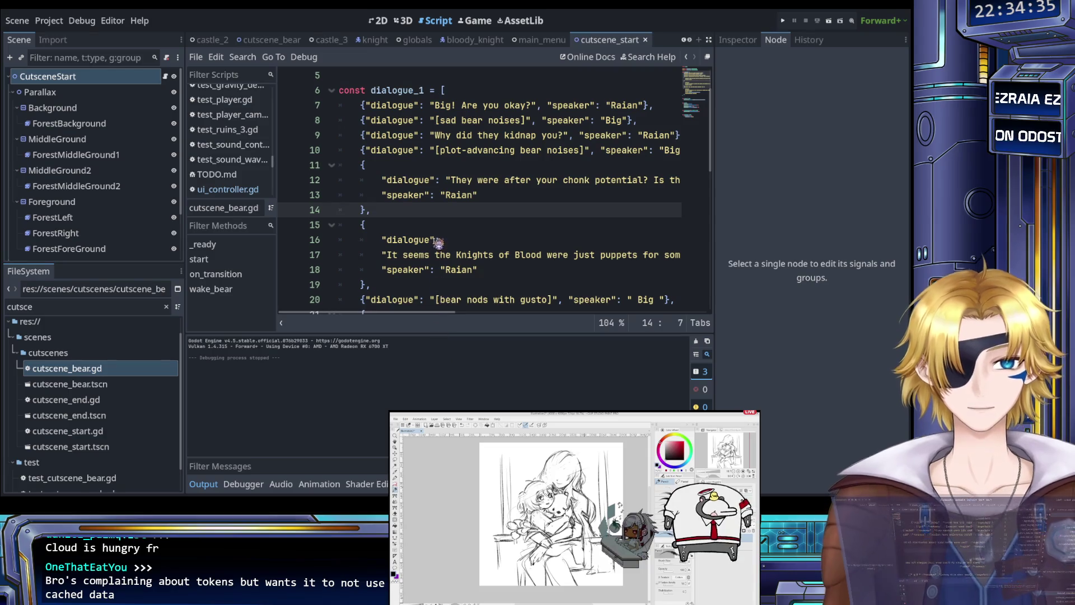
- Scroll through the cutscene_start dialogue to review the Raian lines
scroll(381, 224, down, 2)
scroll(387, 231, down, 1)
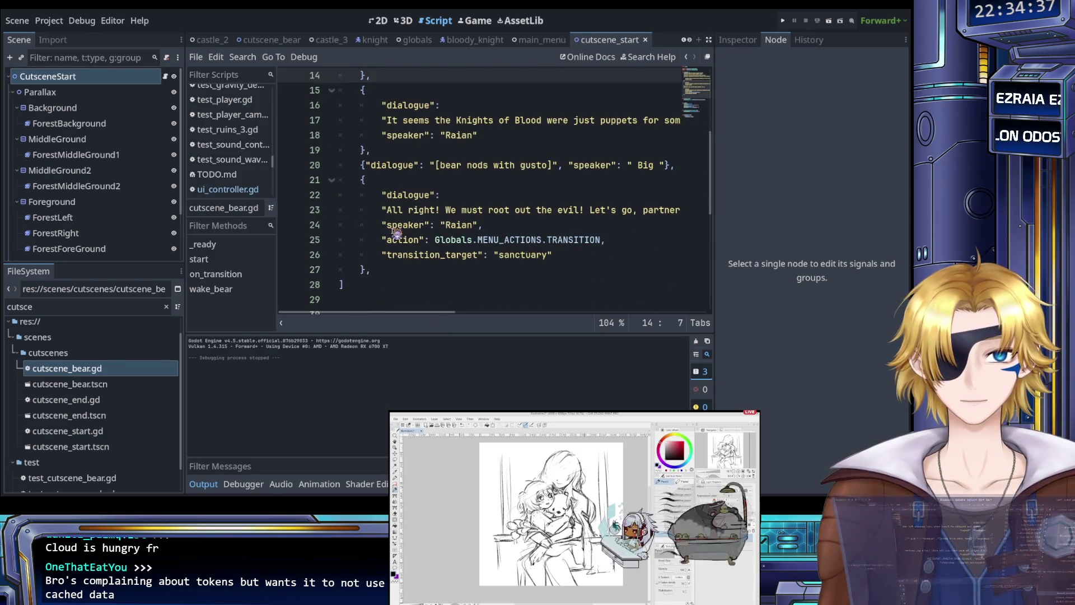
scroll(399, 232, up, 3)
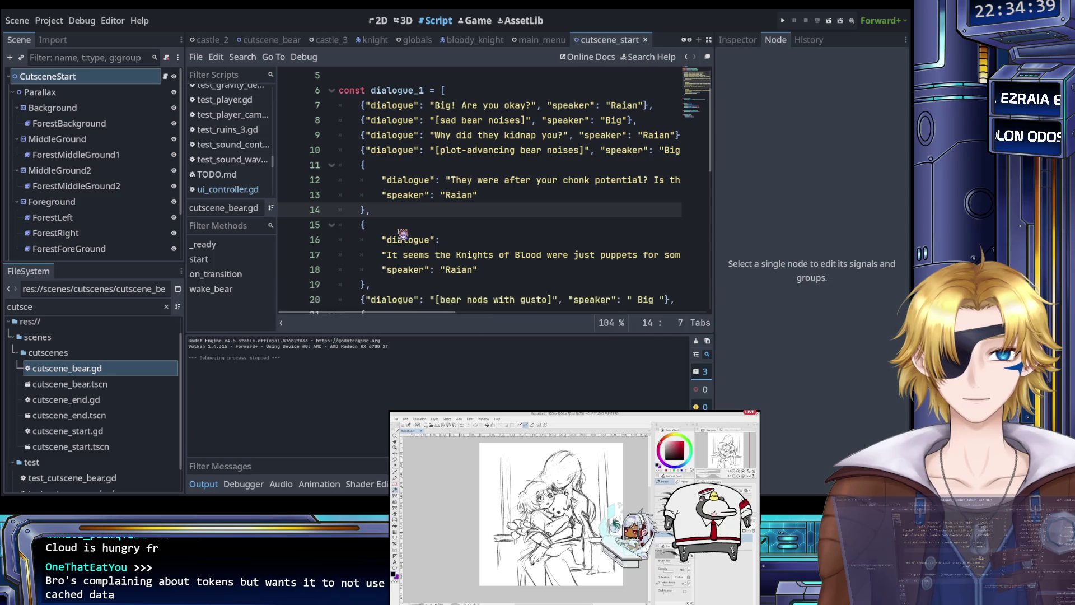
scroll(399, 234, down, 2)
scroll(395, 234, down, 2)
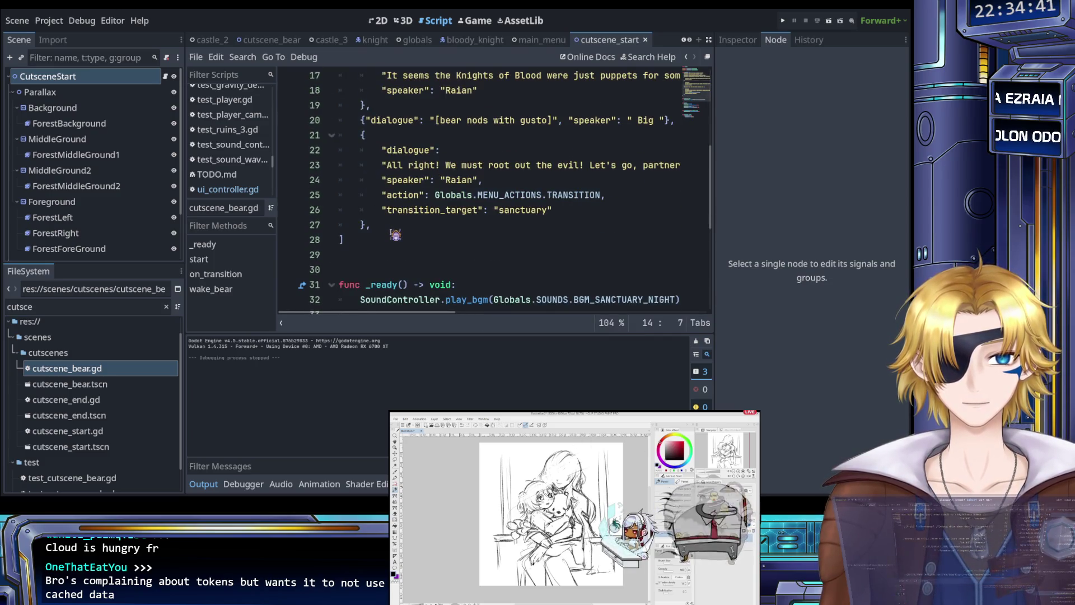
scroll(396, 234, up, 4)
- Filter FileSystem for 'npc', open npc_lennix.gd, and scroll through Lennix's dialogue arrays
click(6, 307)
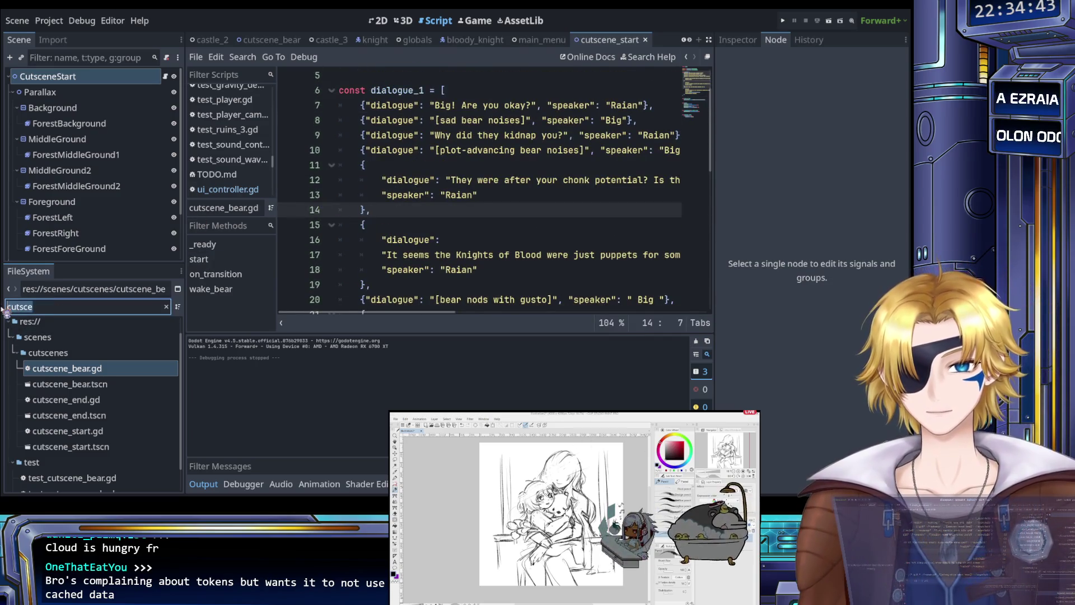
text(npc)
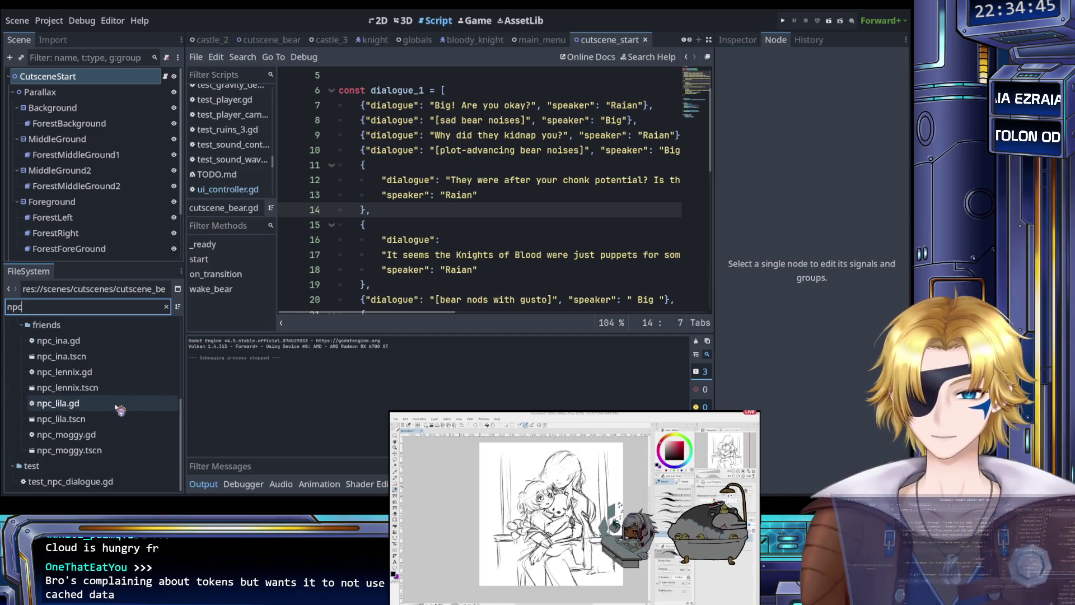
double_click(92, 373)
scroll(465, 248, down, 3)
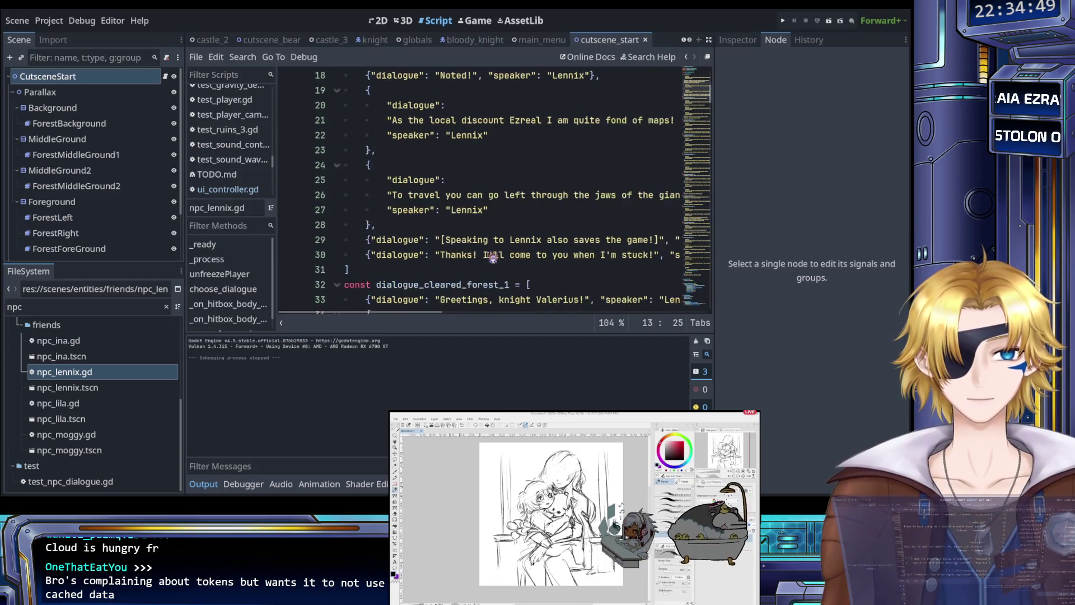
scroll(492, 257, down, 1)
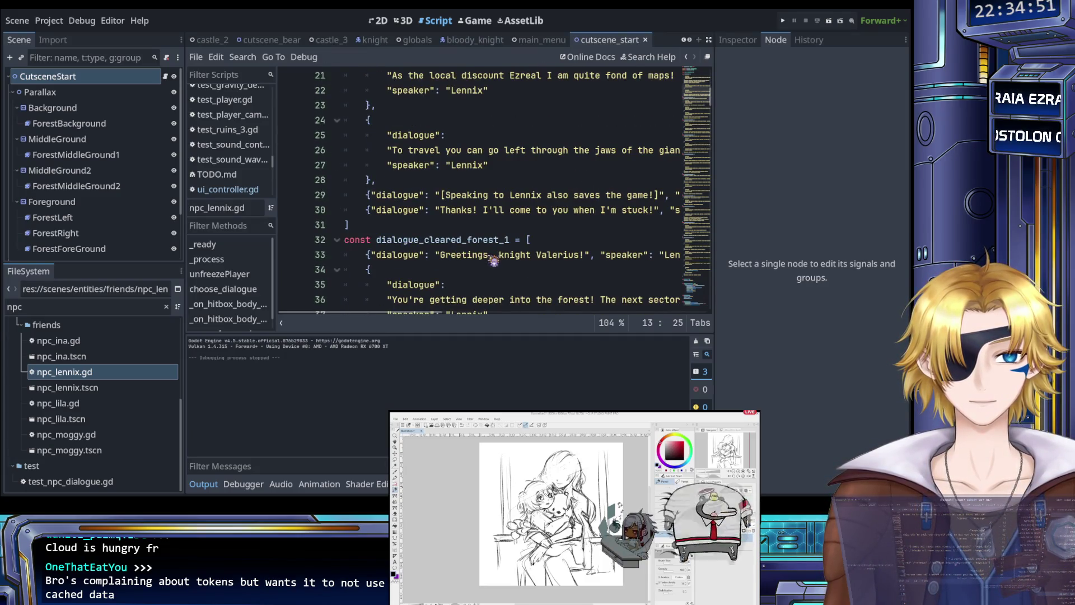
scroll(493, 261, up, 2)
scroll(489, 259, right, 5)
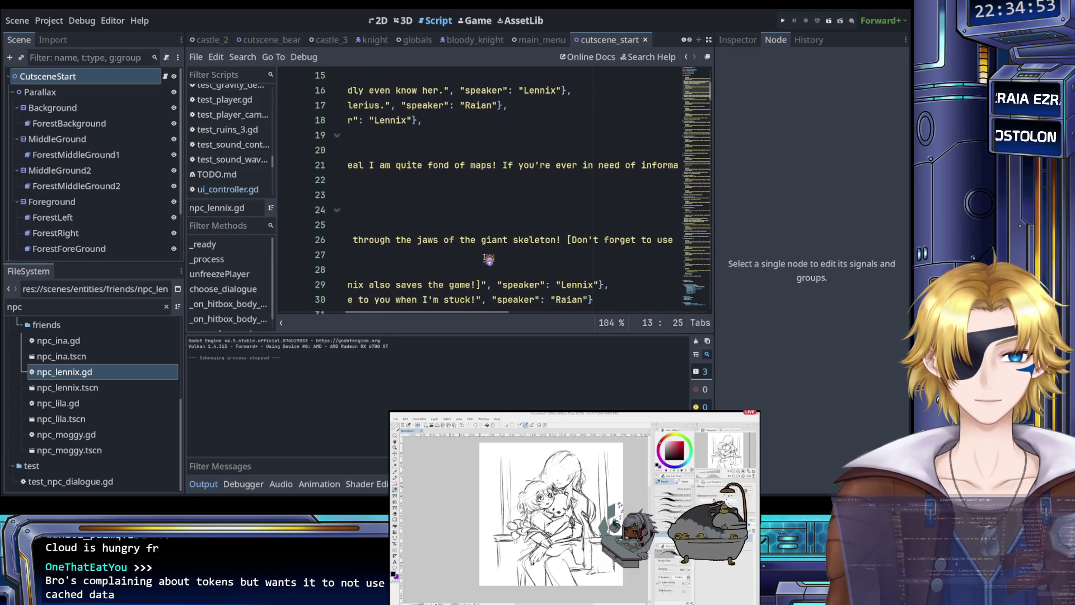
scroll(489, 258, right, 8)
scroll(488, 259, left, 5)
scroll(489, 259, left, 6)
scroll(489, 259, up, 1)
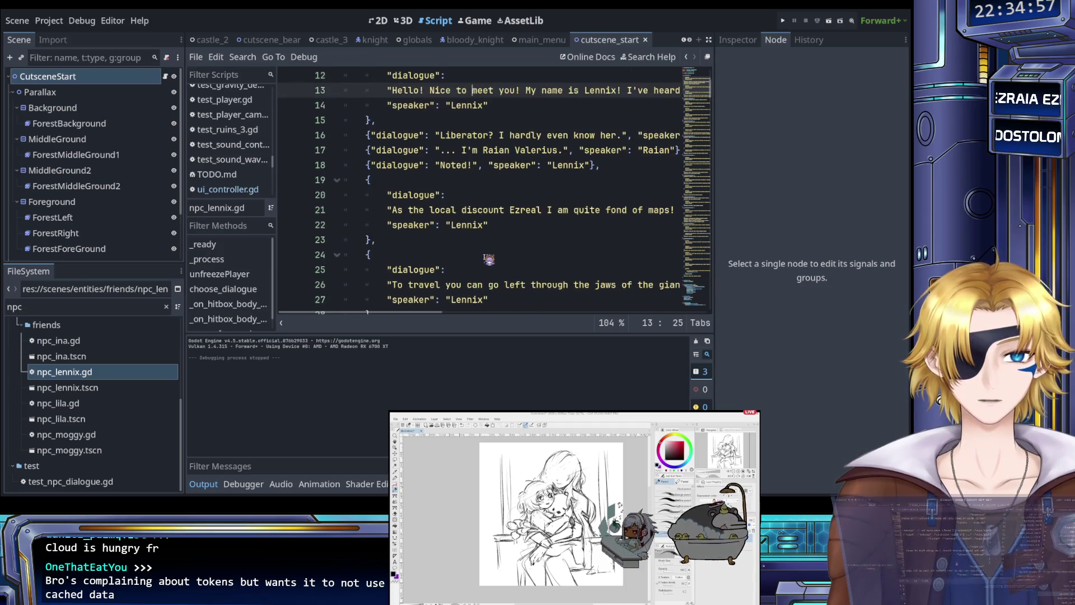
scroll(489, 258, up, 2)
scroll(488, 259, right, 3)
scroll(488, 259, left, 3)
scroll(488, 259, right, 3)
scroll(489, 258, left, 3)
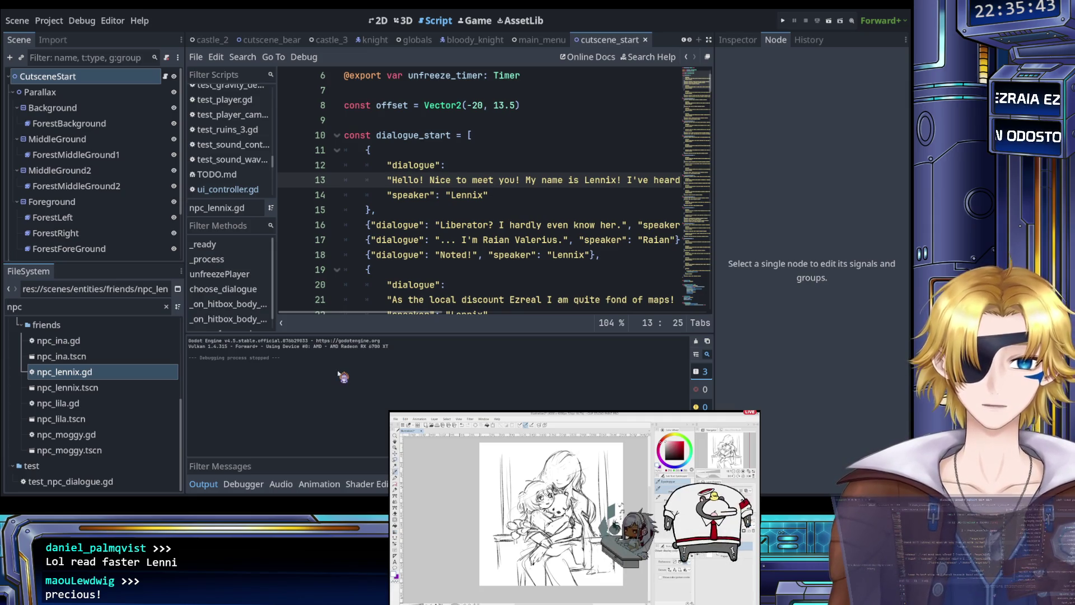
click(415, 271)
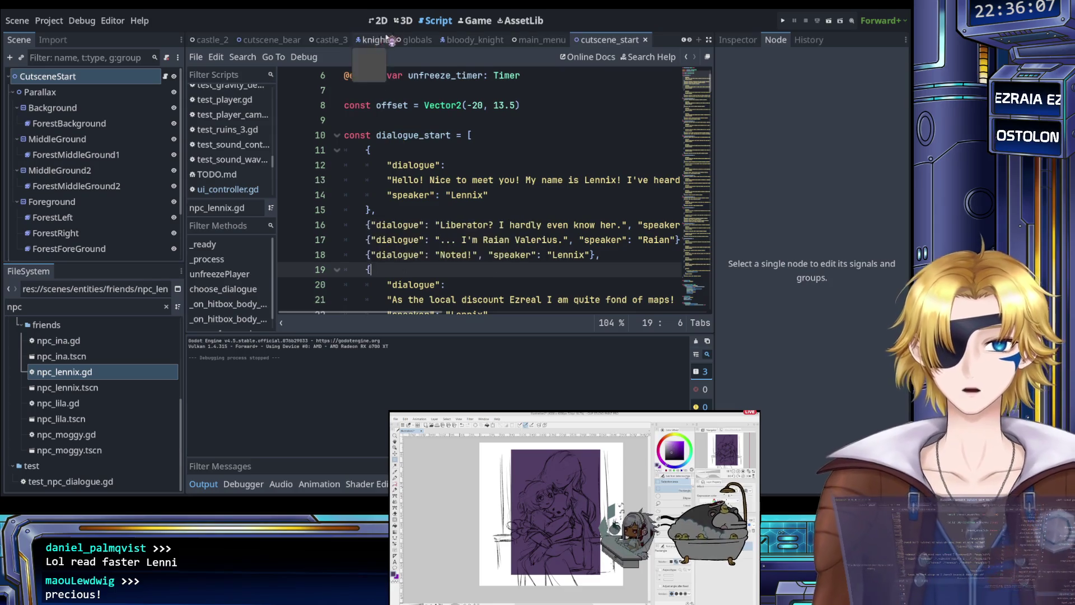
click(379, 20)
- Filter FileSystem for 'dialog' and open dialogue_box.tscn in the 2D view
click(7, 307)
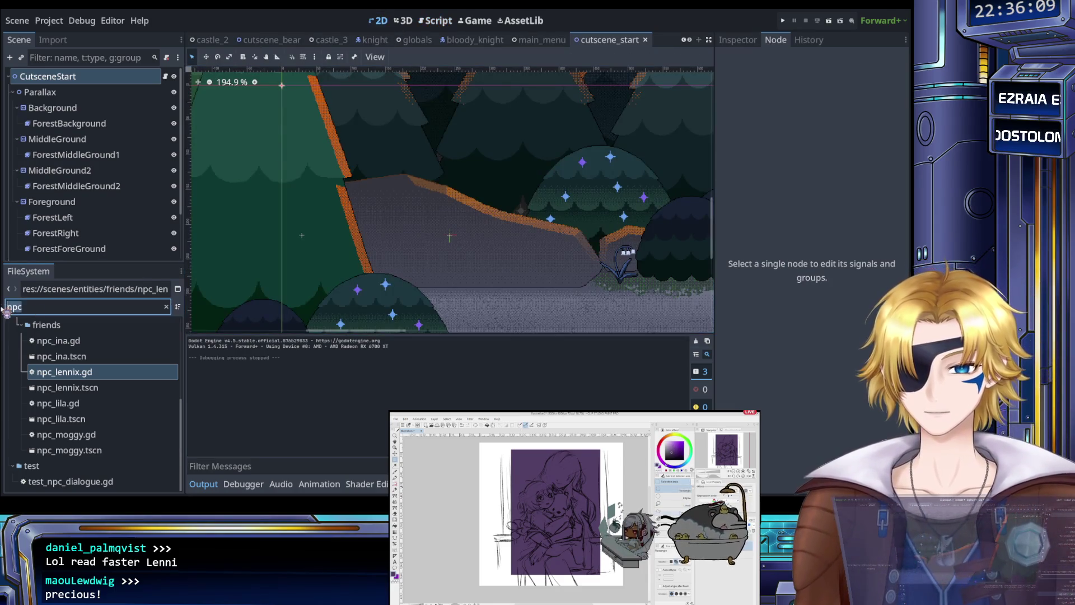
text(dialog)
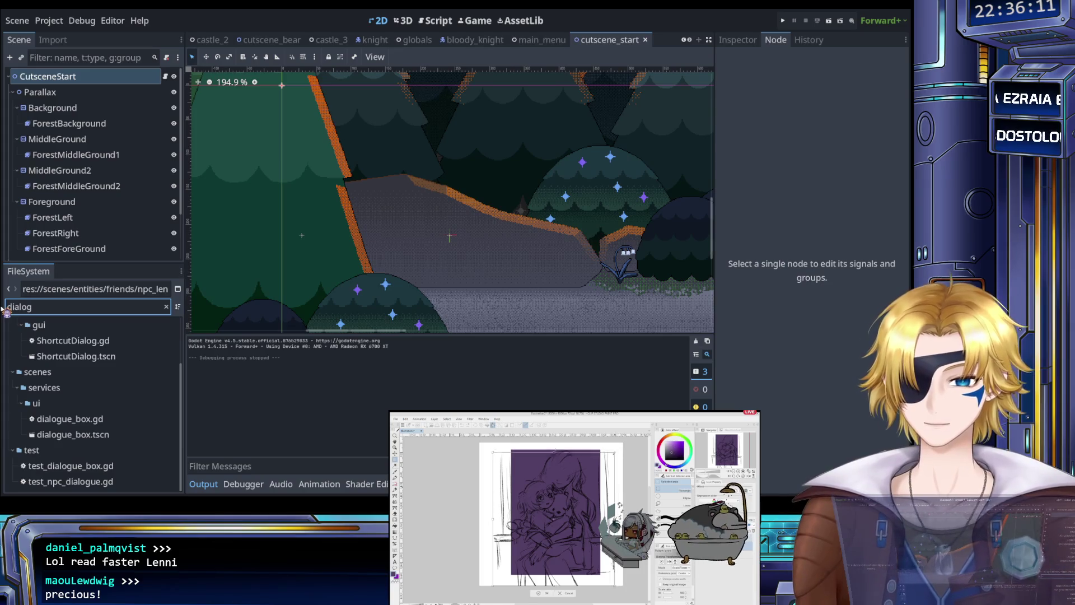
double_click(106, 420)
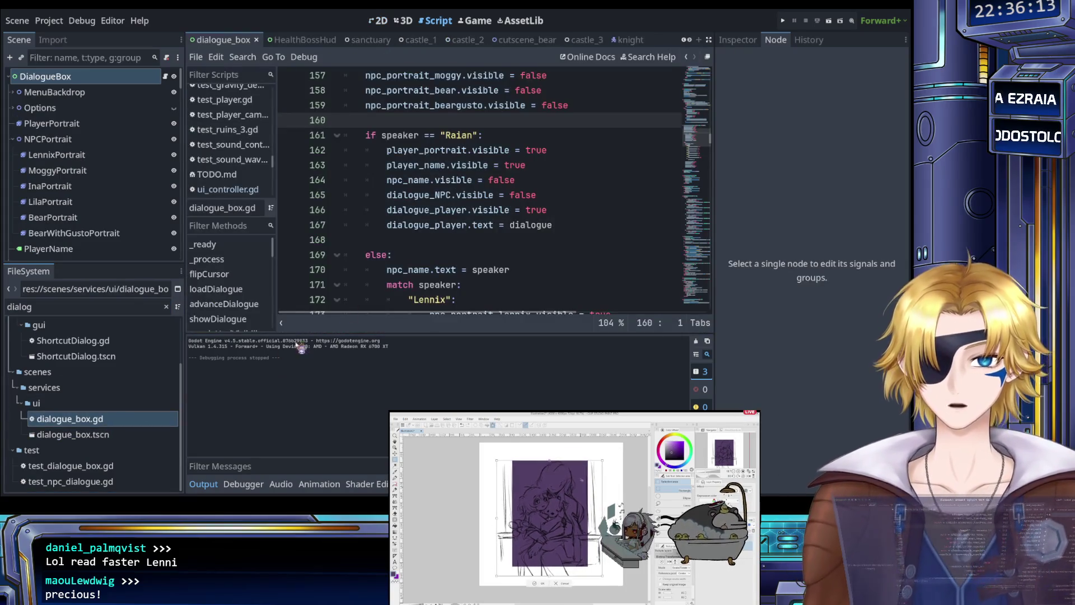
click(73, 434)
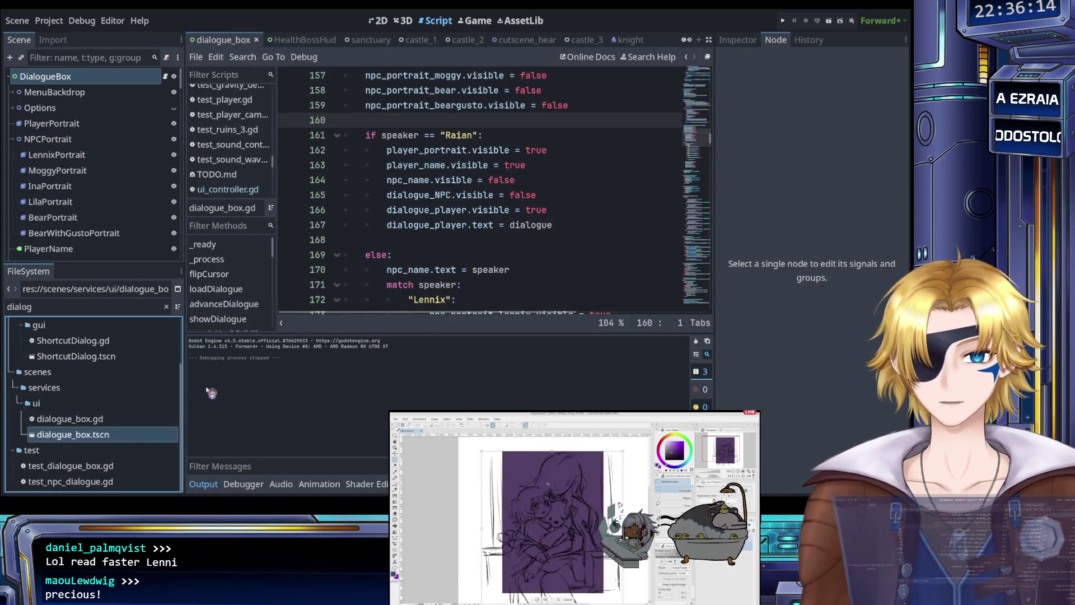
double_click(110, 425)
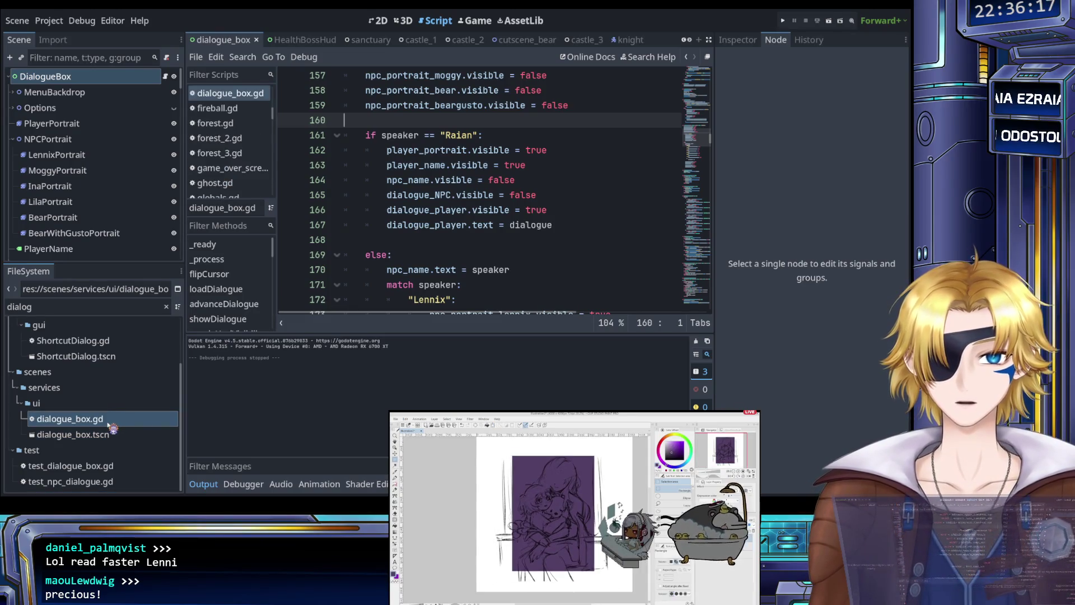
click(100, 436)
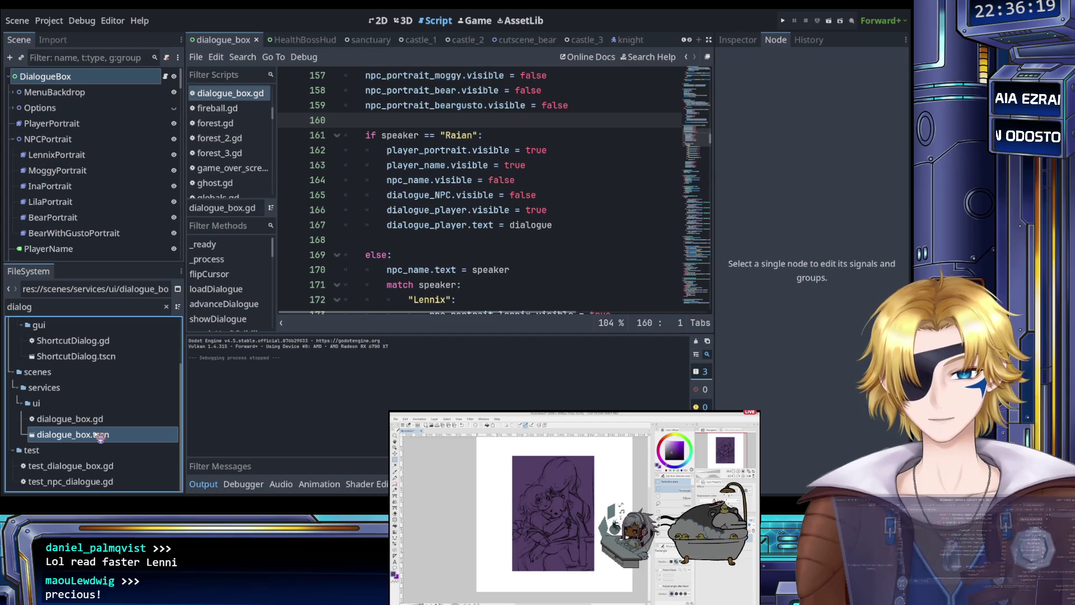
click(379, 20)
- Change the PlayerName label's Text from 'Player' to 'Raian' and save the scene
click(365, 167)
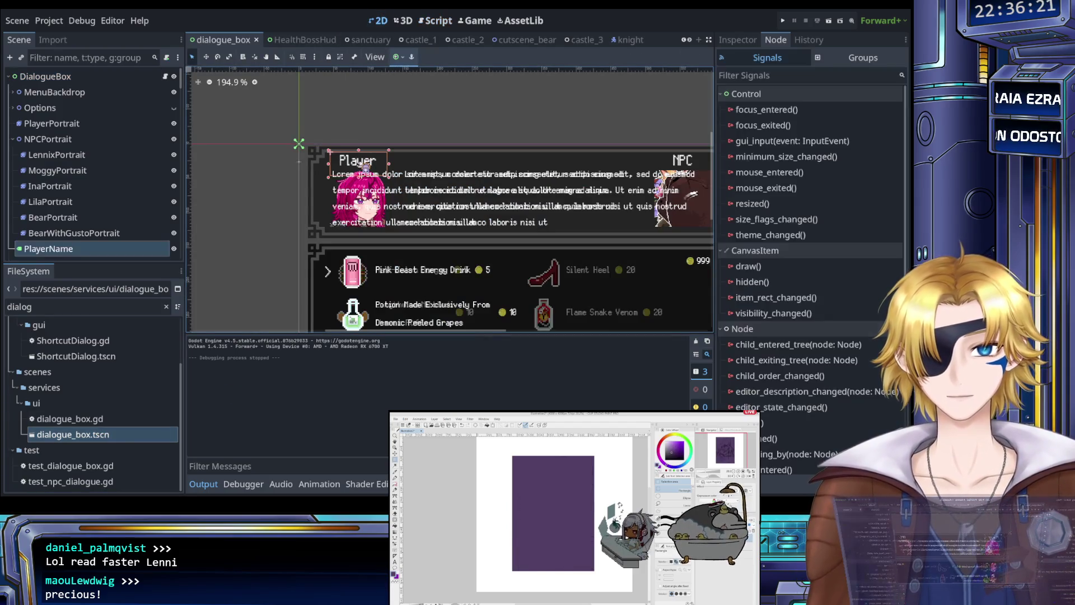
scroll(365, 168, up, 2)
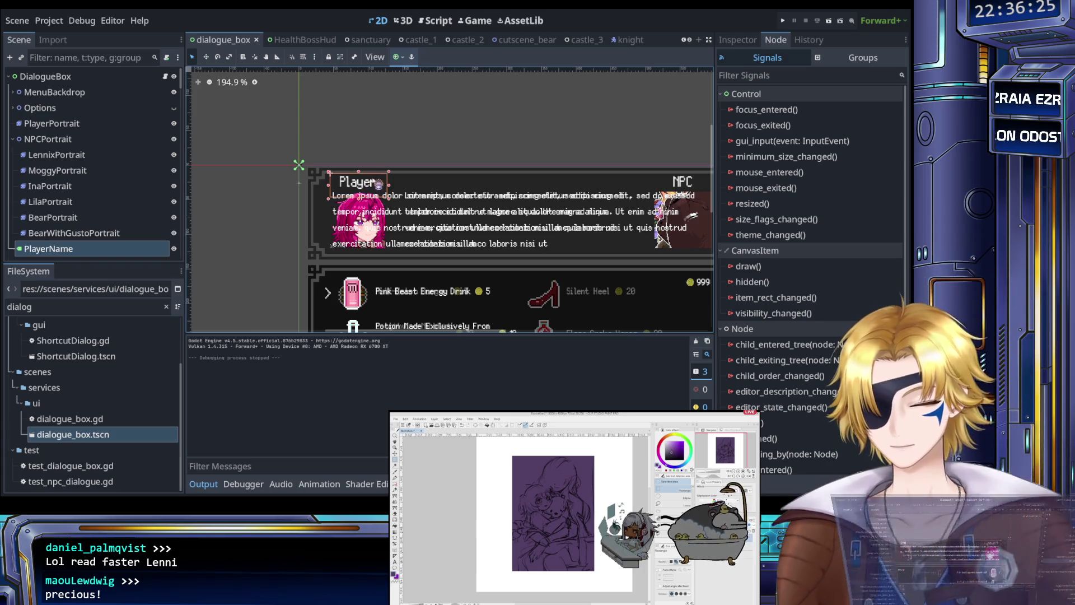
click(738, 40)
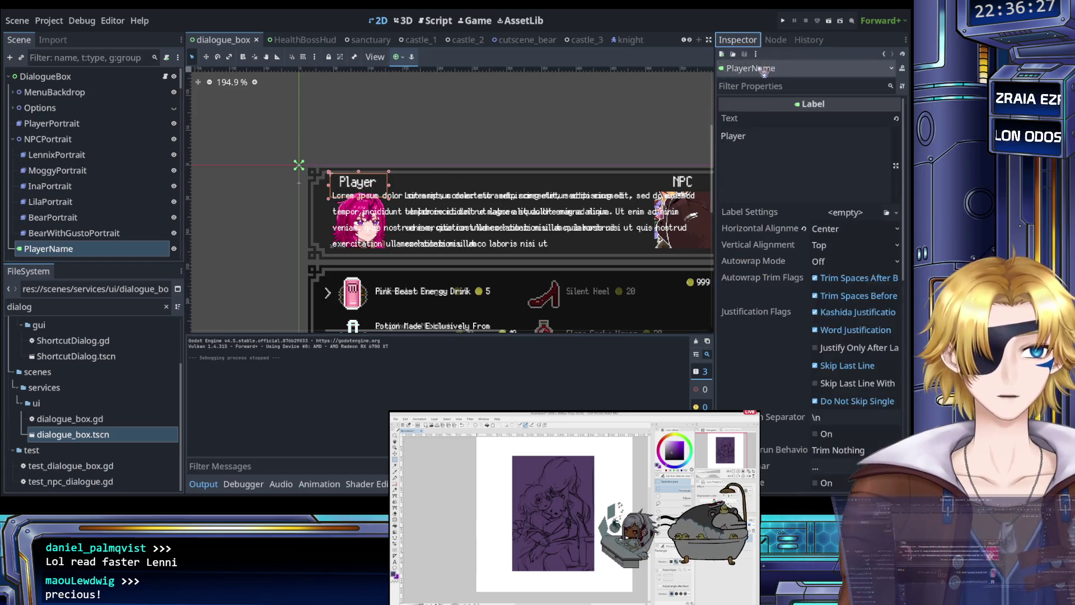
double_click(755, 145)
text(R)
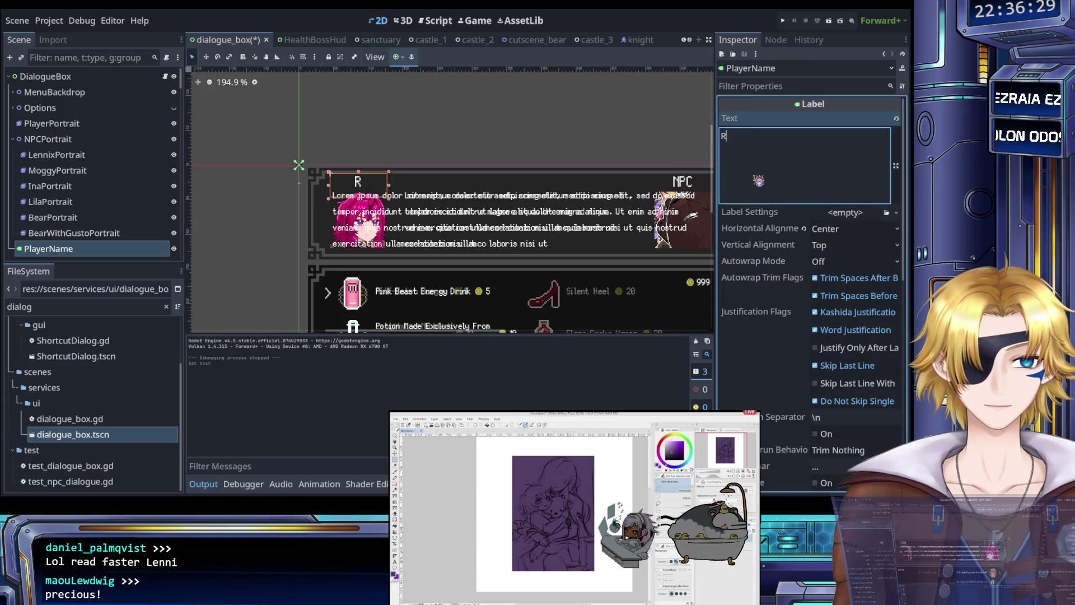
text(aian)
key(ctrl+s)
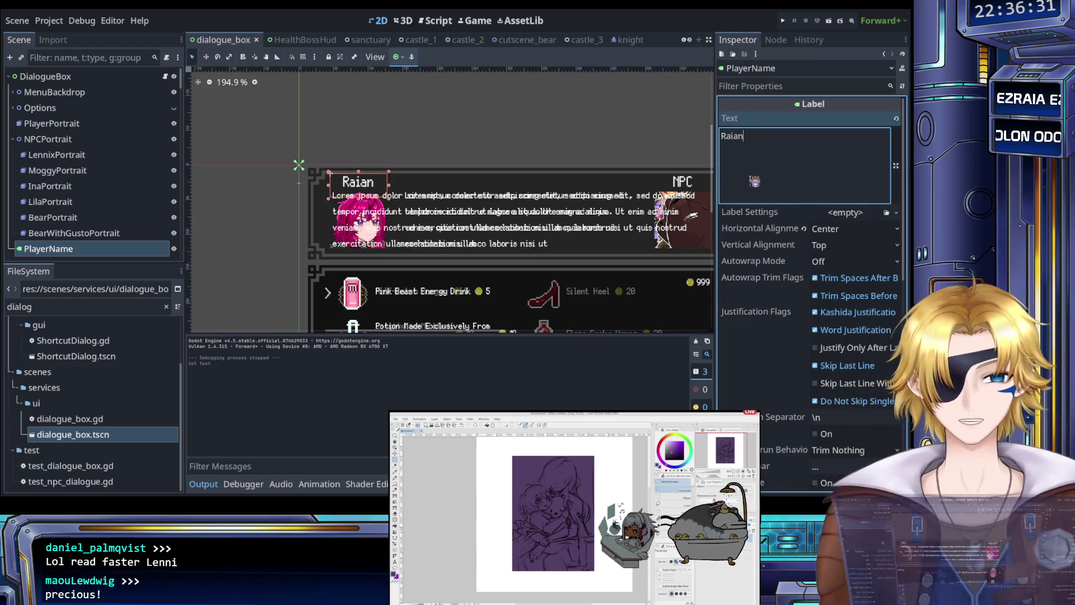
click(531, 151)
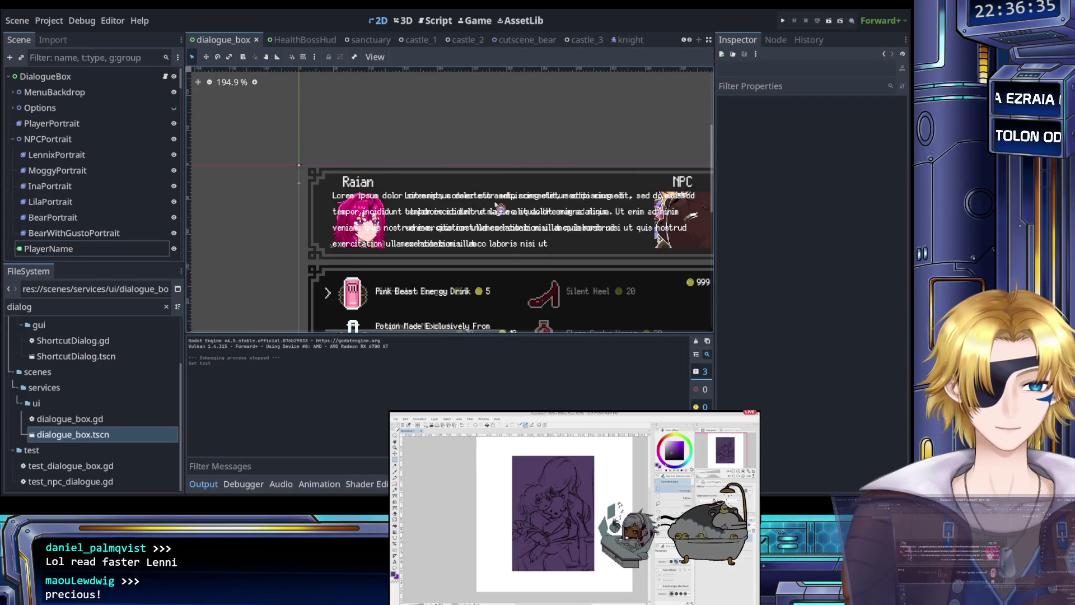
scroll(483, 208, down, 1)
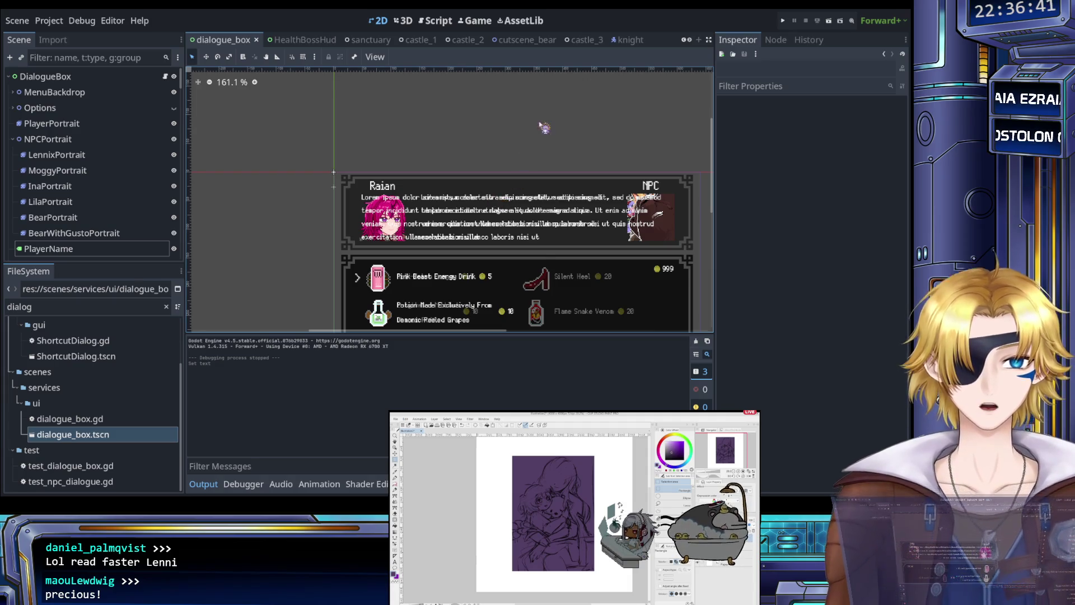
key(F5)
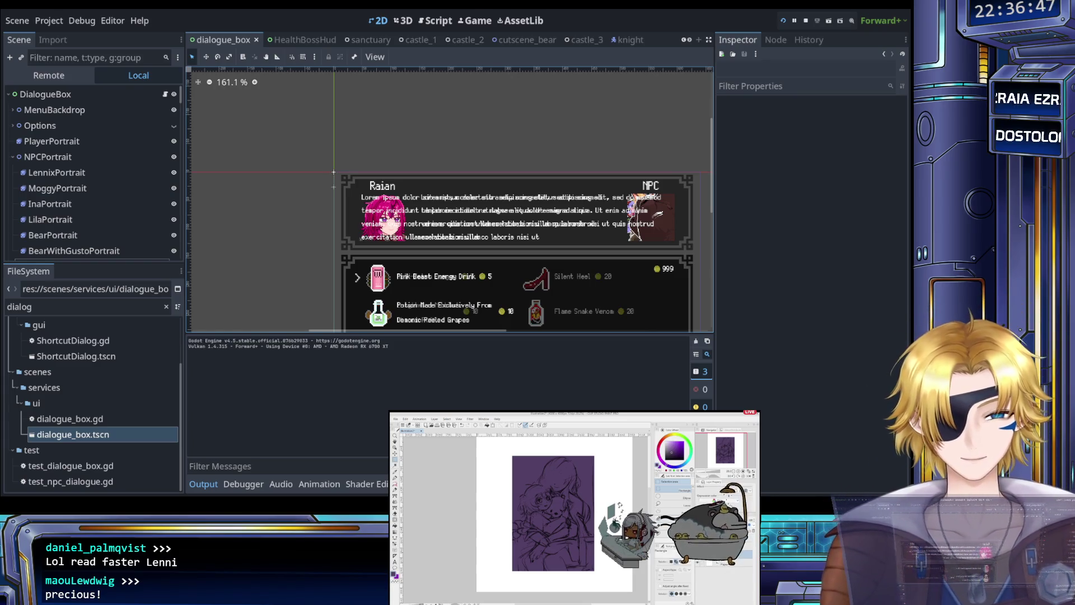
key(Return)
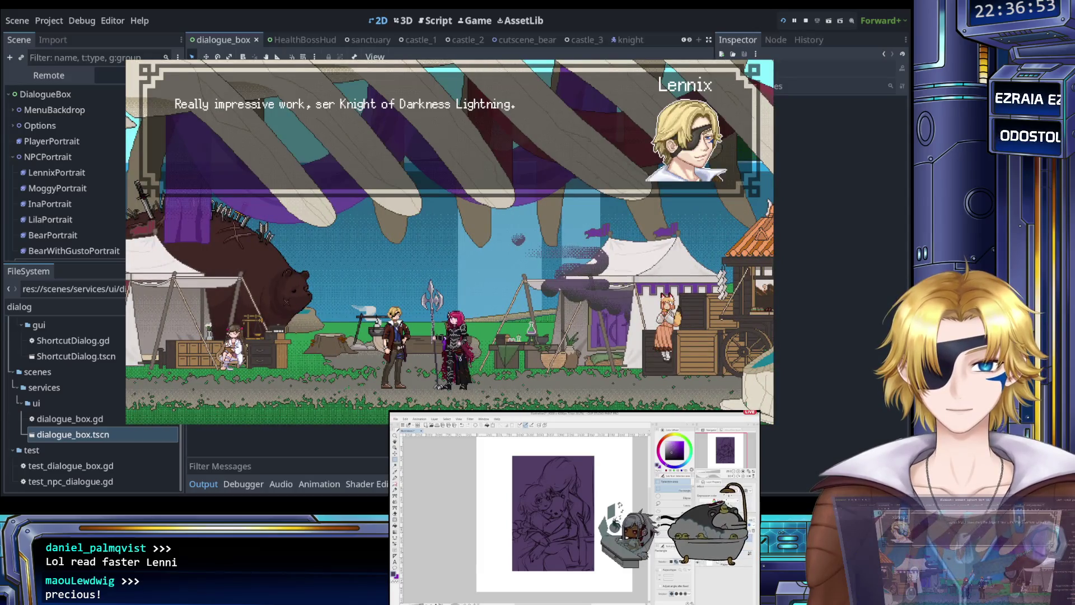
key(Return)
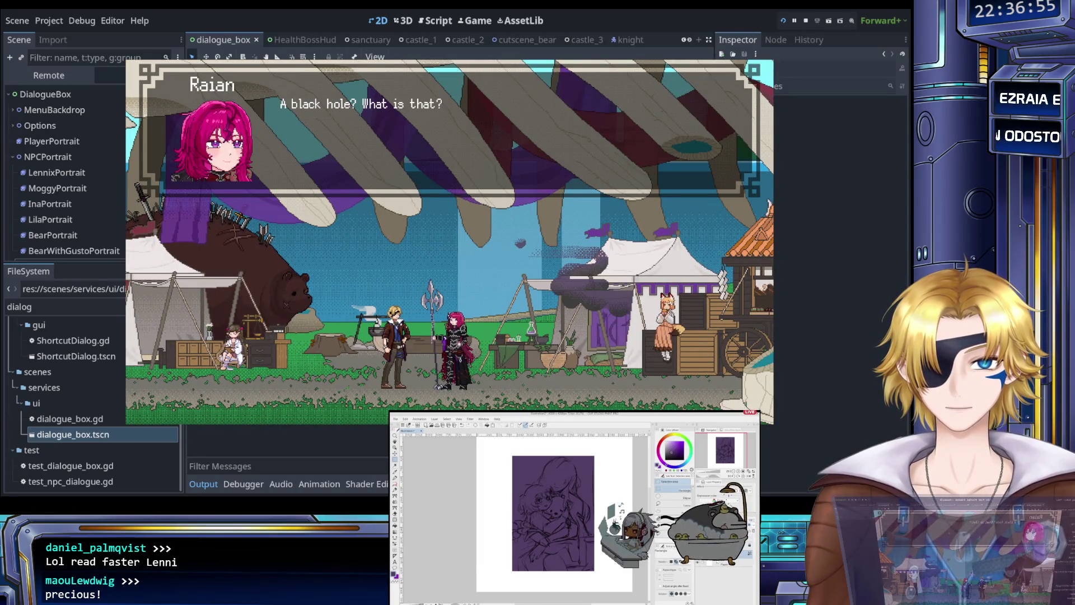
key(Return)
key(Return)
key(Escape)
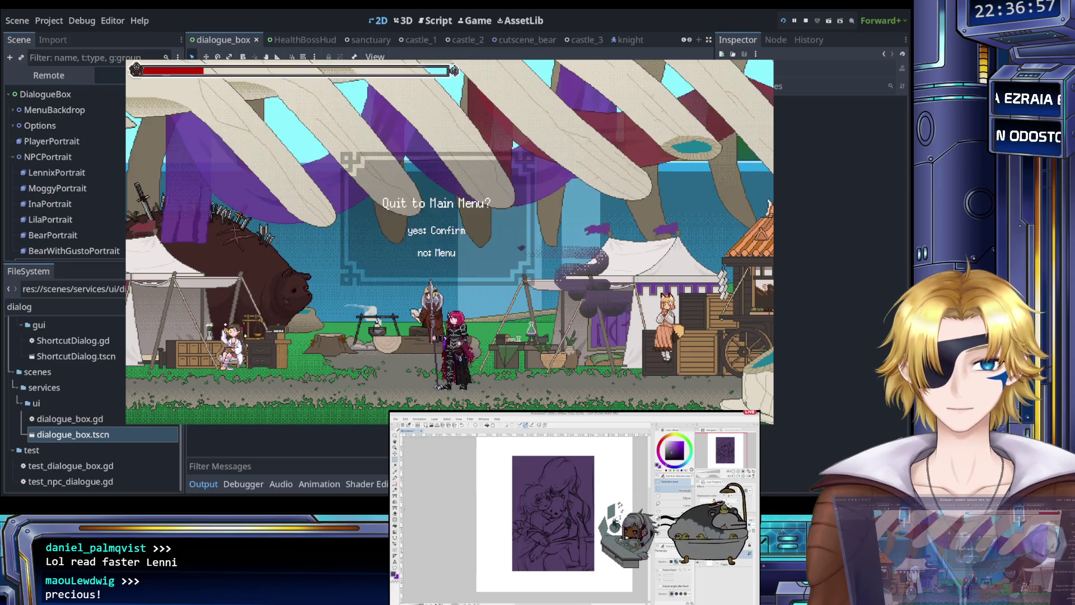
key(F8)
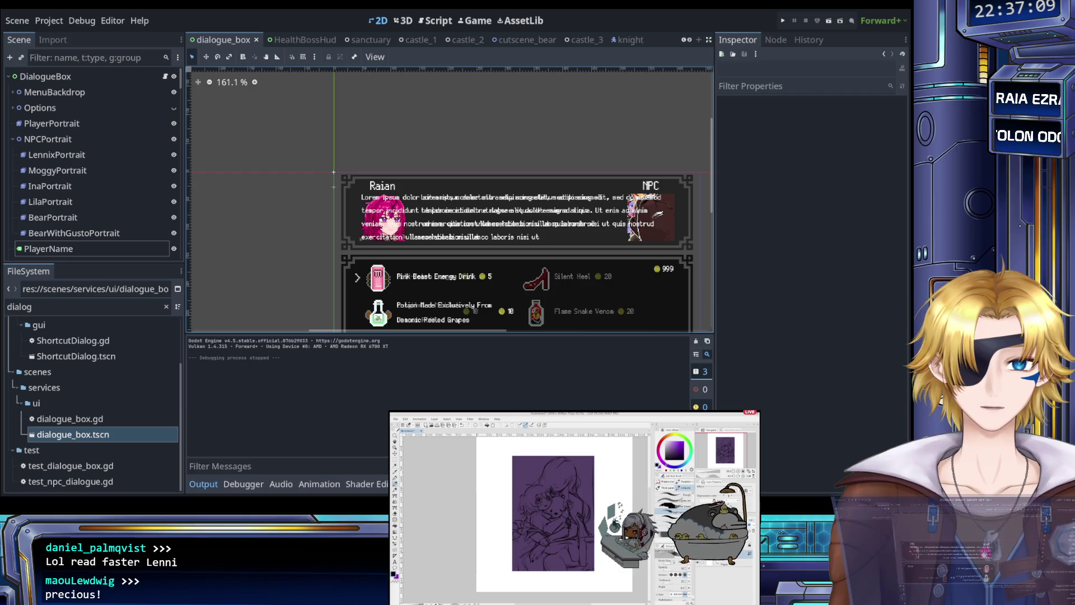
- Filter FileSystem for 'sanctu' and open sanctuary.tscn in the 2D view
double_click(40, 307)
text(sanctu)
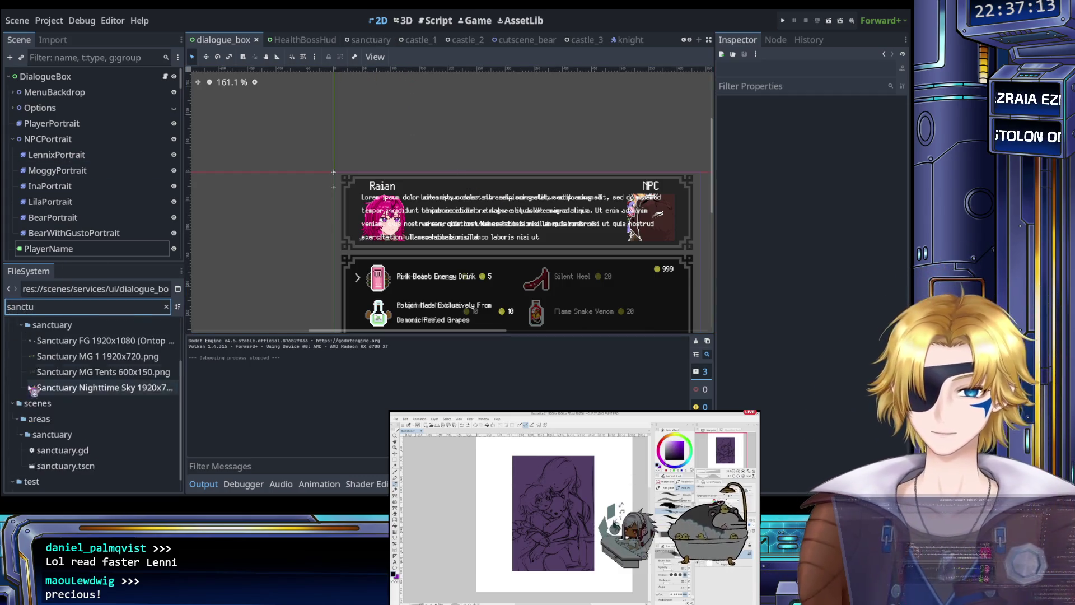
click(78, 437)
double_click(89, 451)
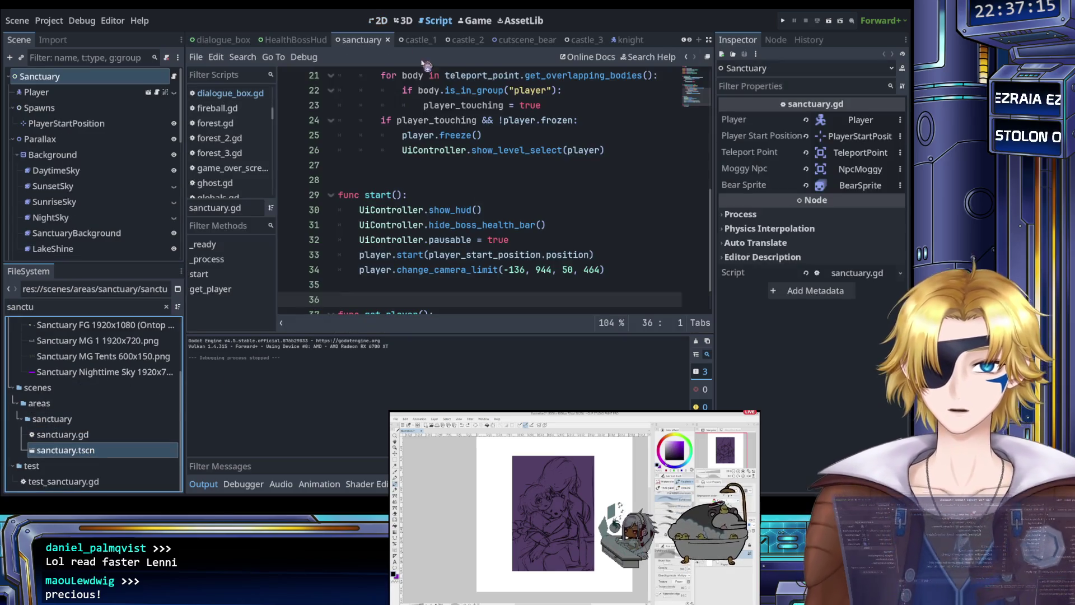
click(378, 20)
scroll(421, 224, up, 5)
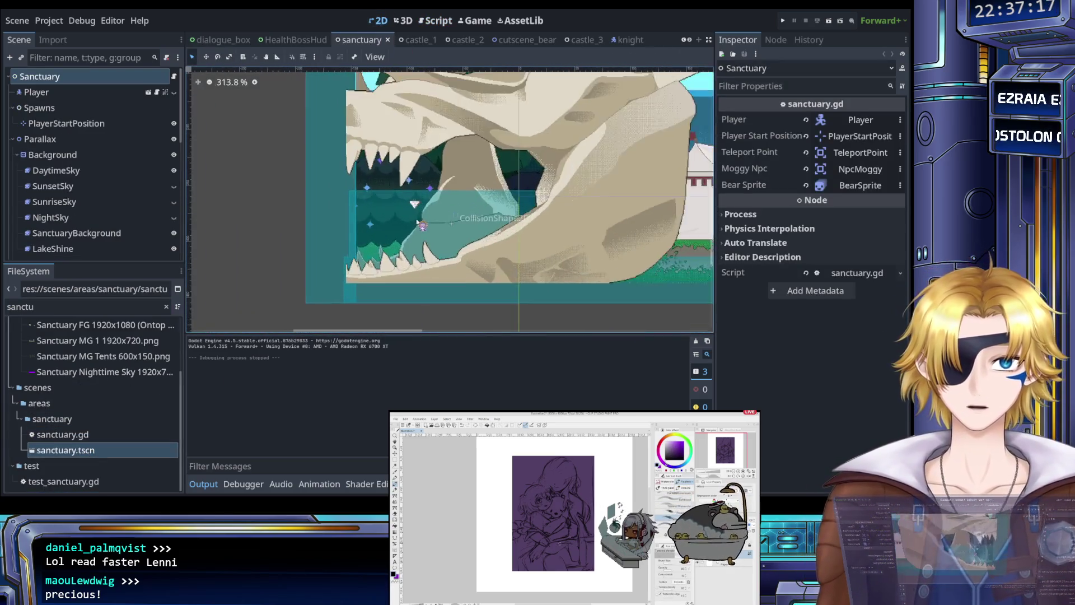
scroll(417, 221, up, 3)
- Raise the TeleportPoint AnimatedSprite2D to y -16, save, and check it in a test run
click(376, 222)
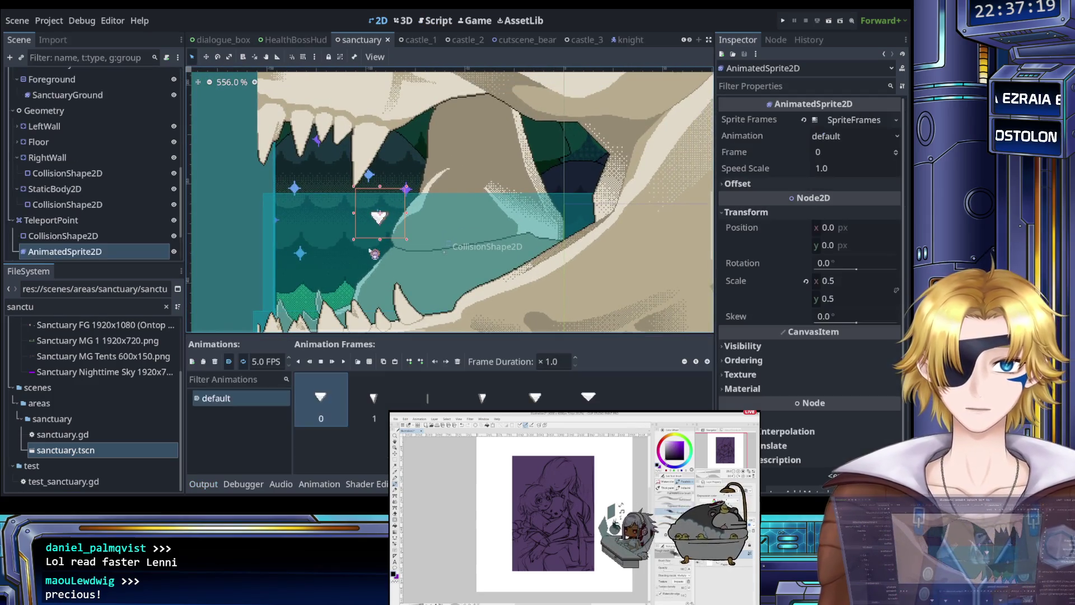
key(shift+Up)
key(shift+Up)
key(ctrl+s)
click(784, 21)
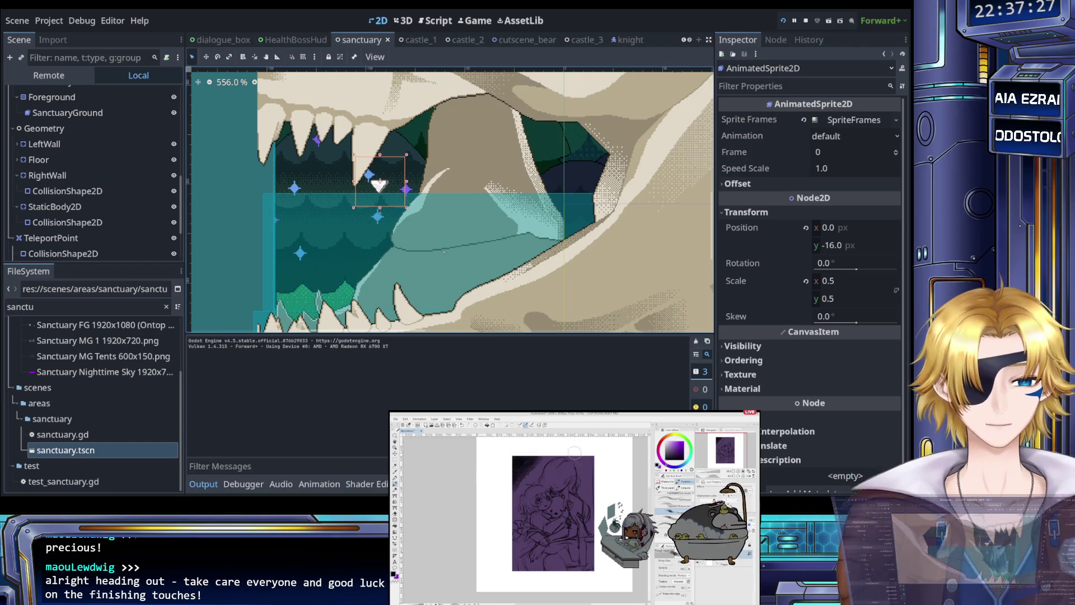
key(Return)
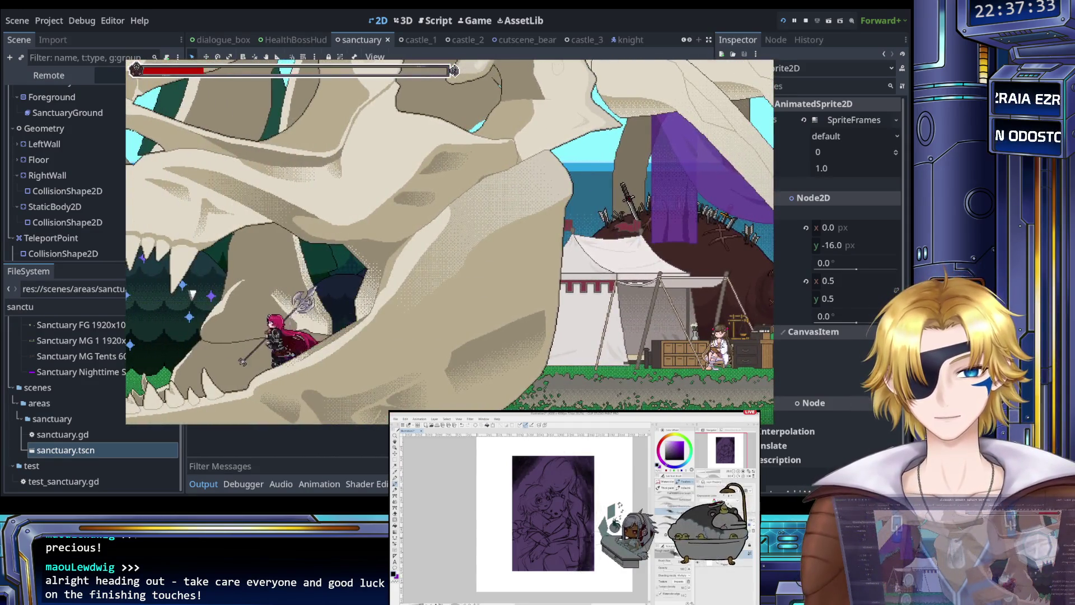
key(Left)
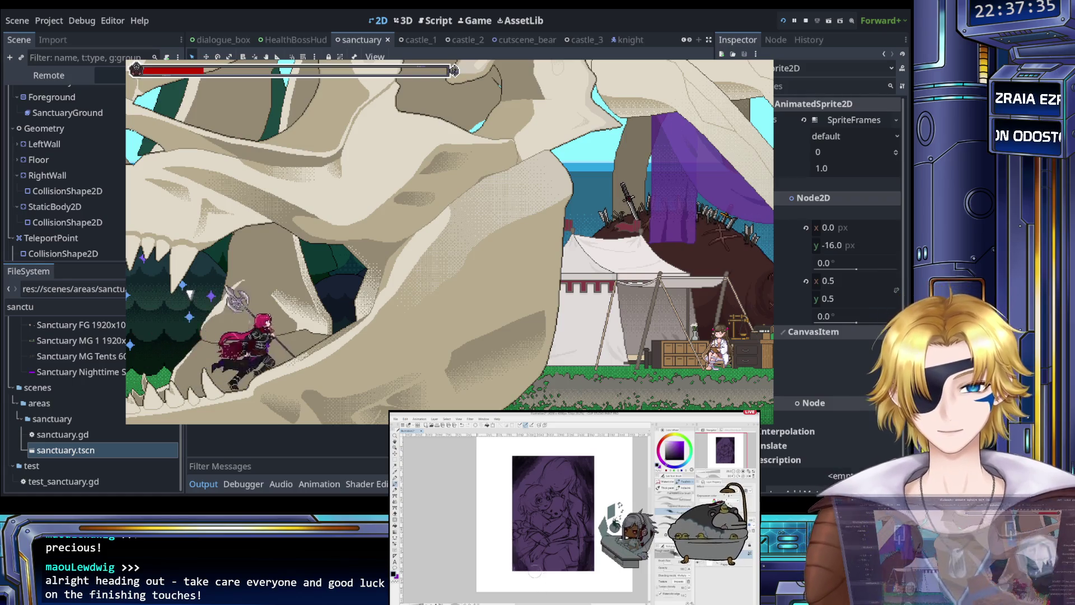
key(F8)
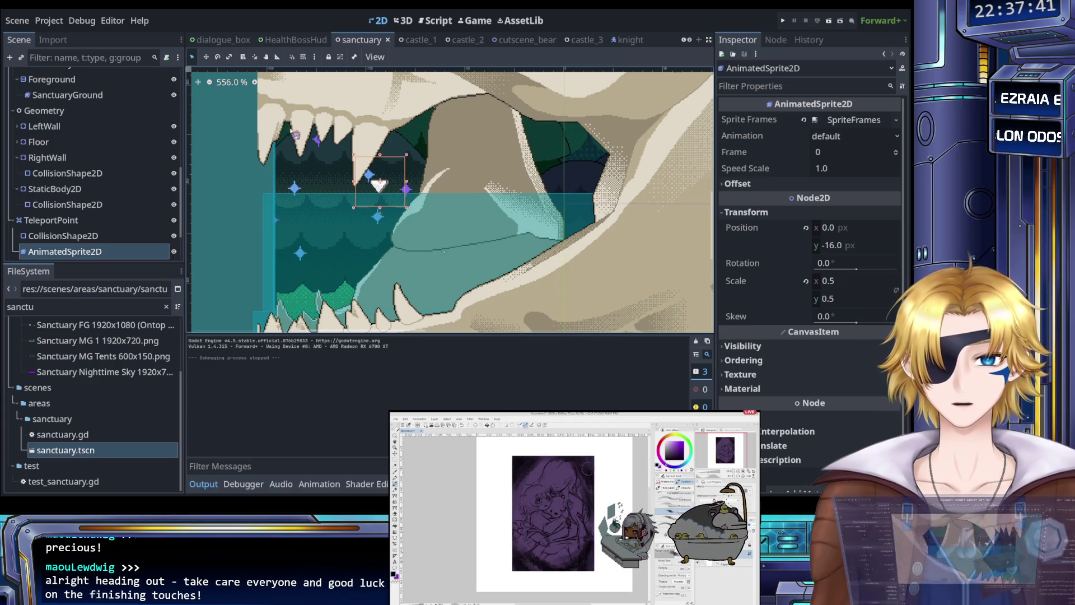
- Narrow the TeleportPoint collision rectangle from its right side and save the scene
scroll(358, 194, down, 2)
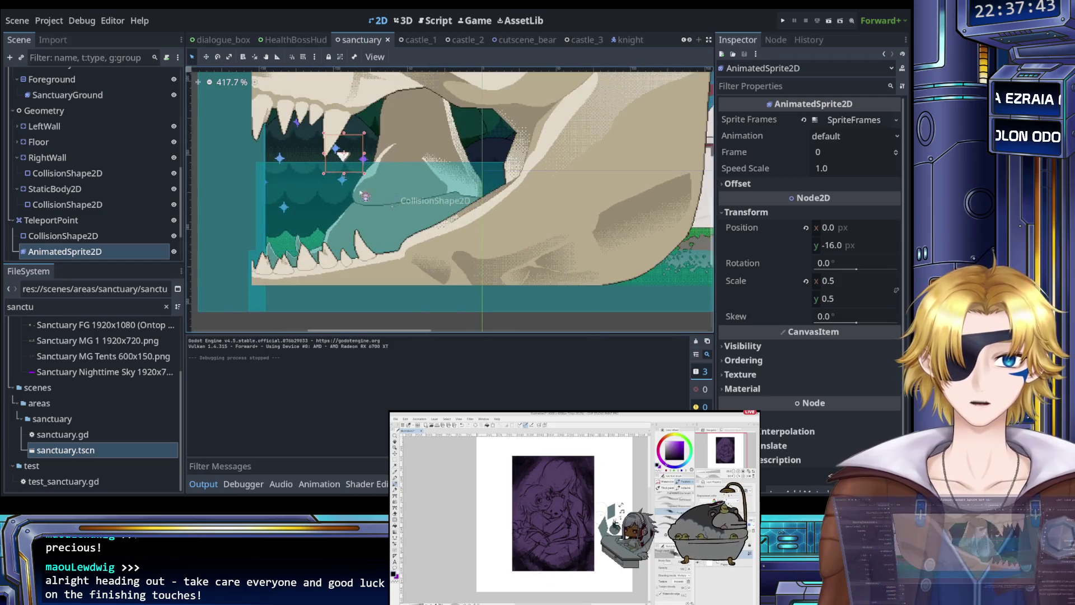
click(390, 219)
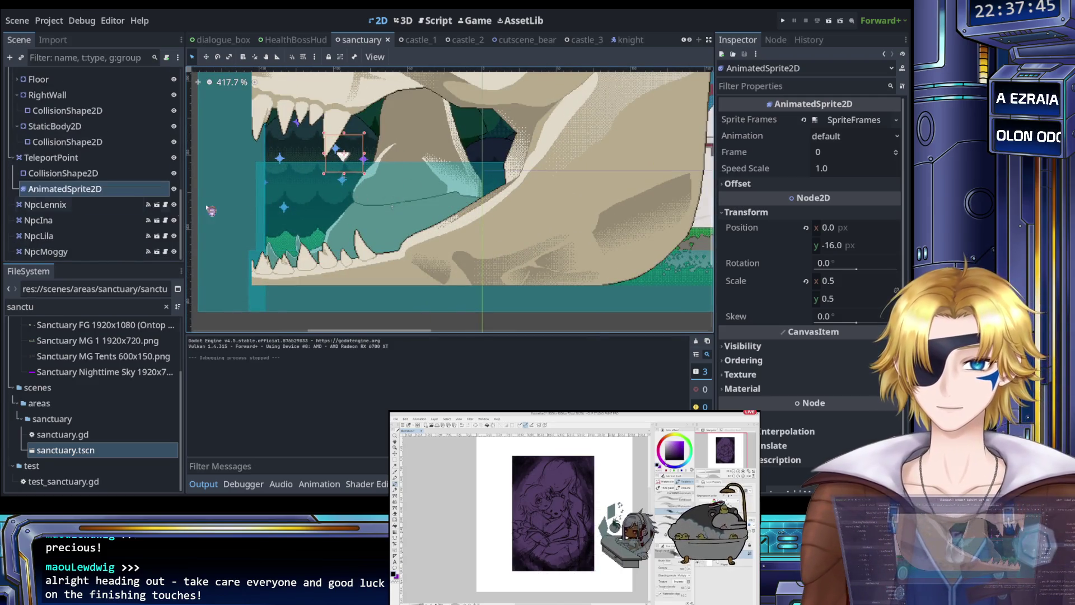
scroll(393, 218, down, 2)
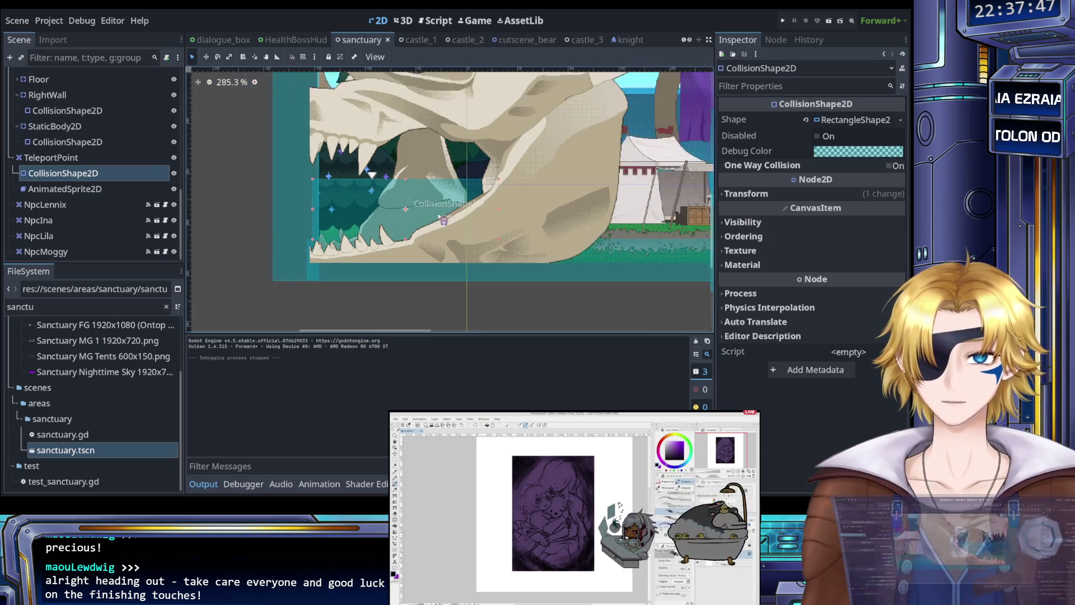
drag(502, 213, 380, 210)
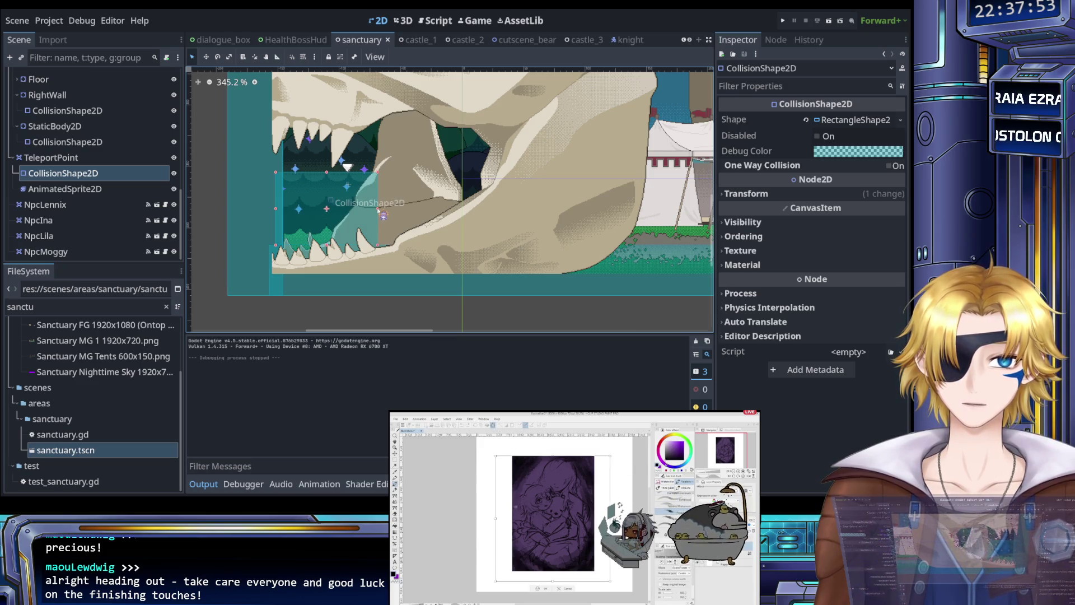
key(ctrl+s)
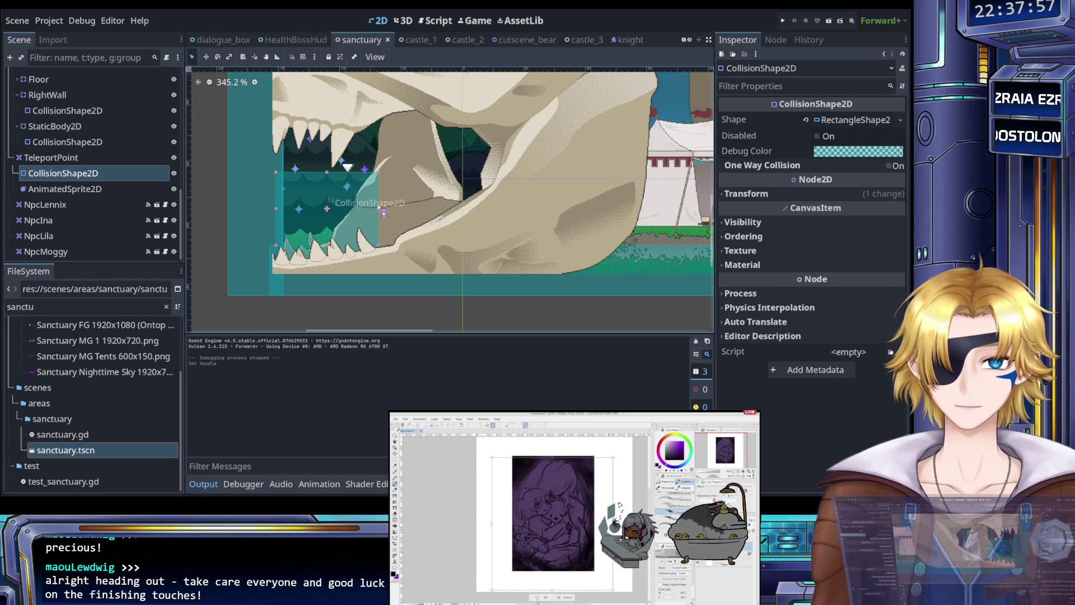
- Select the TeleportPoint collision shape and bring up its Node > Signals list
scroll(383, 211, up, 2)
click(117, 159)
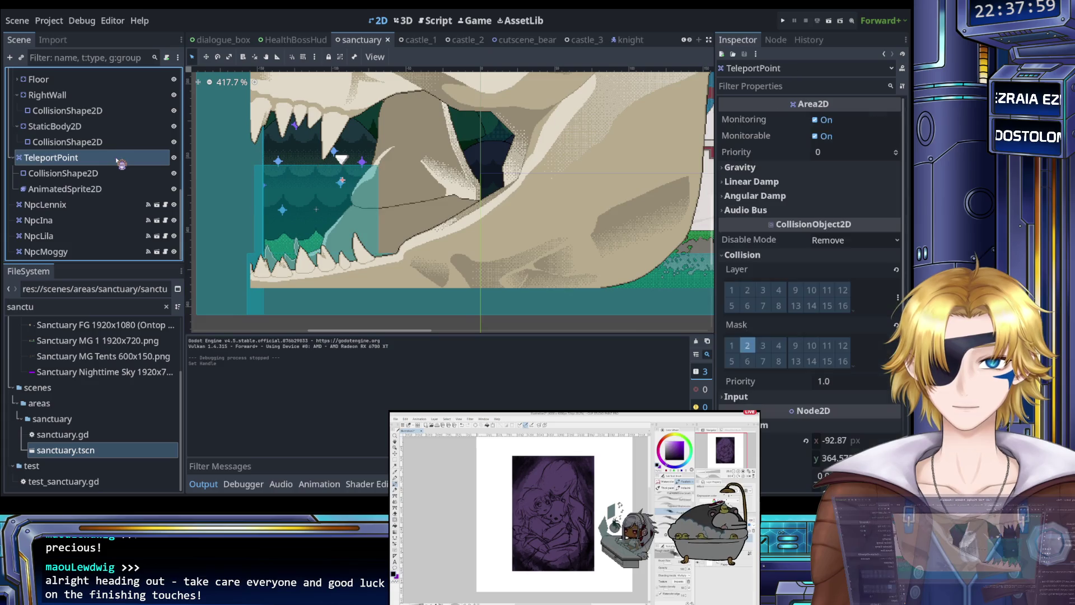
click(121, 173)
click(778, 41)
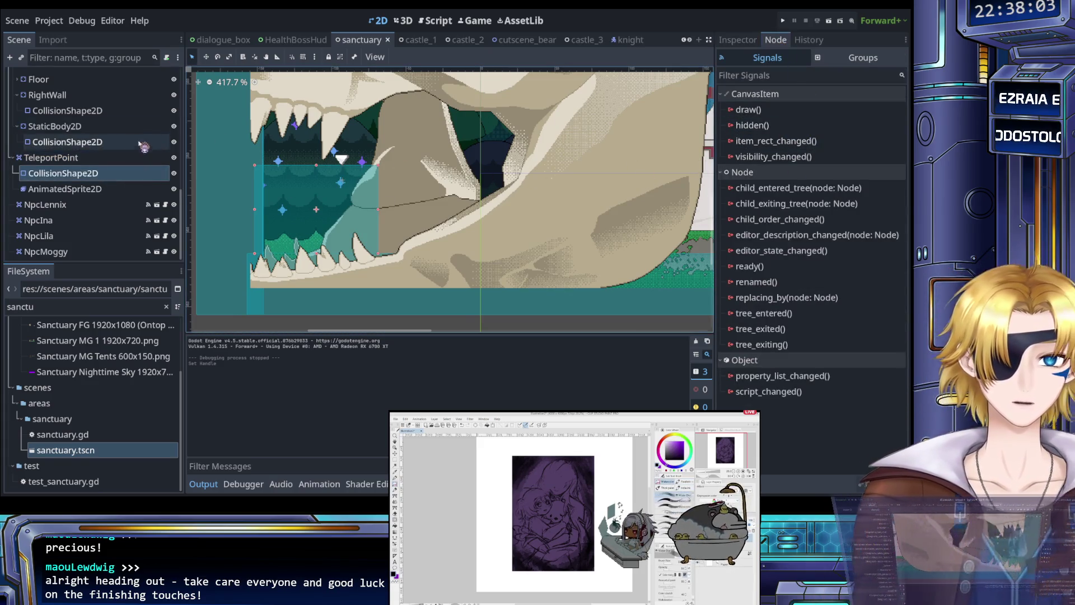
- Connect TeleportPoint's body_entered signal to a new _on_teleport_point_body_entered handler in sanctuary.gd
click(140, 158)
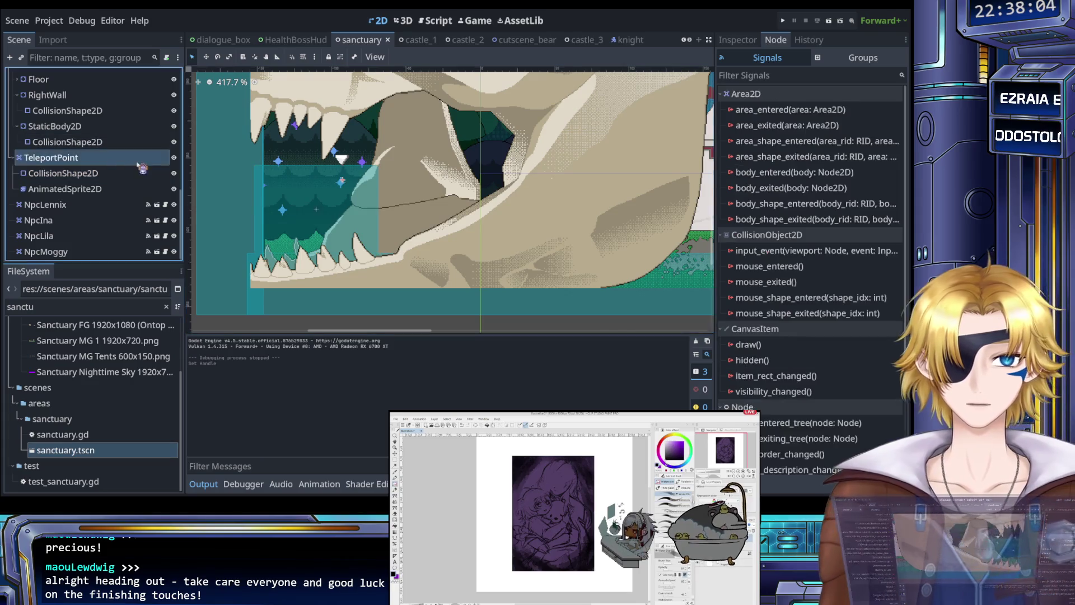
double_click(801, 172)
click(446, 313)
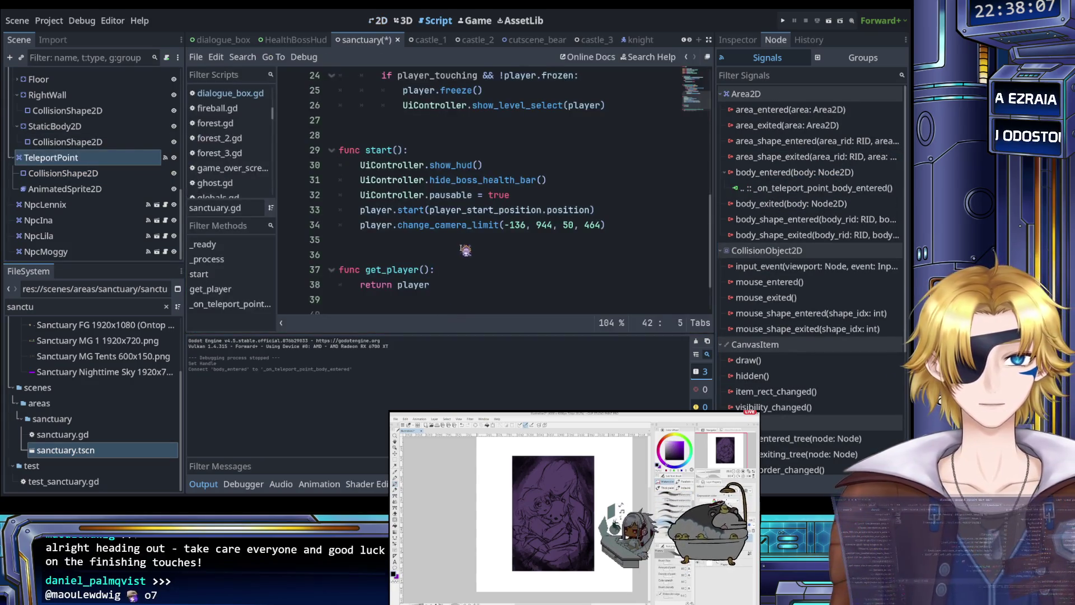
scroll(465, 252, up, 5)
scroll(465, 267, up, 3)
scroll(465, 267, down, 4)
scroll(465, 267, up, 4)
scroll(466, 270, down, 6)
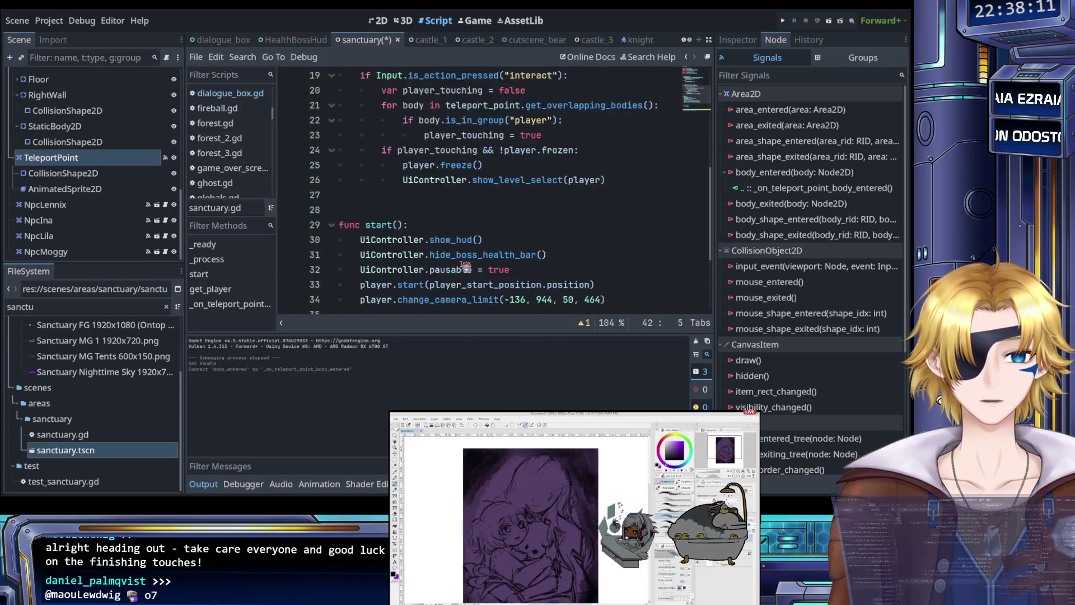
scroll(465, 267, up, 3)
scroll(442, 258, down, 1)
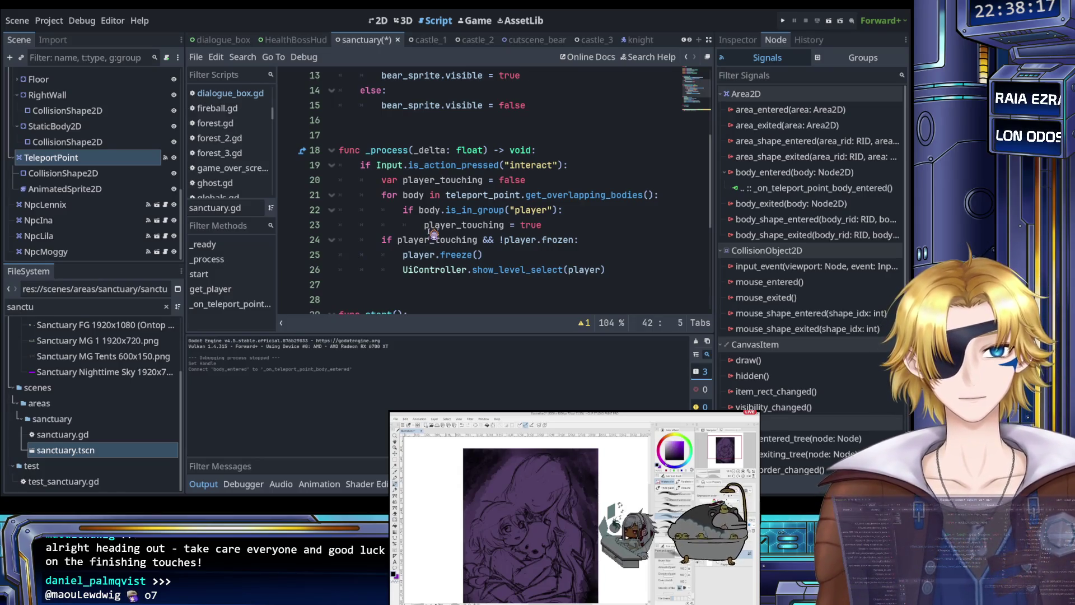
scroll(423, 227, up, 1)
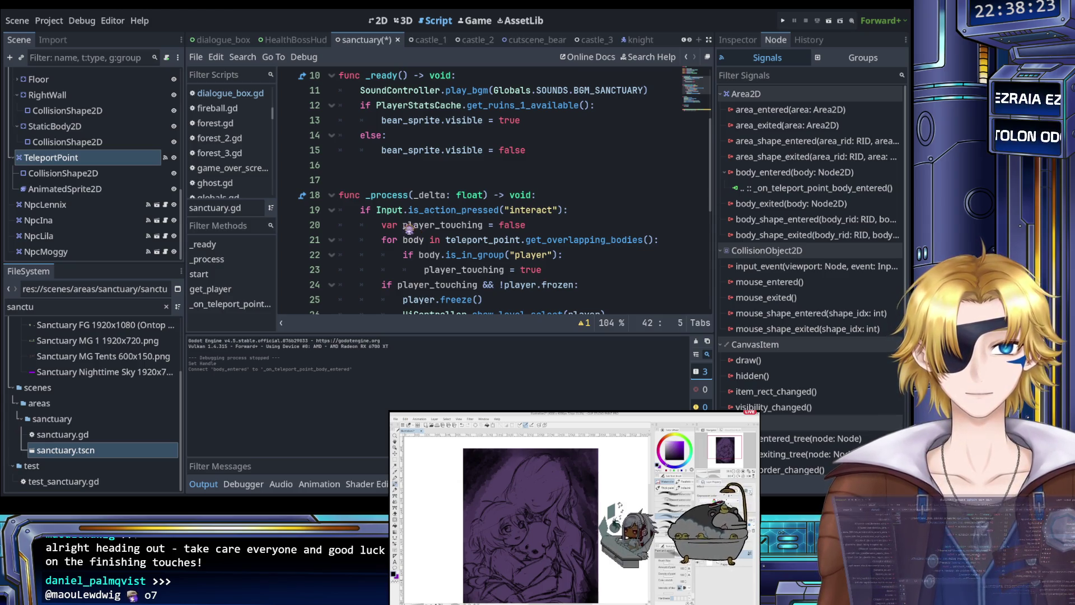
scroll(409, 228, down, 1)
scroll(407, 227, down, 1)
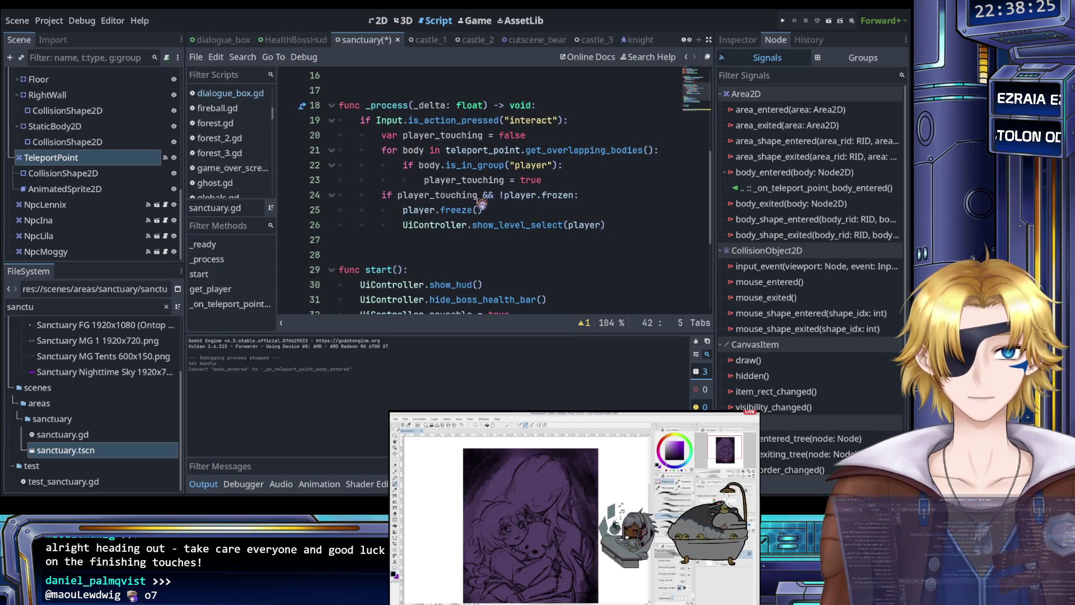
- Select the player group check and the handler's placeholder pass line
double_click(529, 179)
drag(562, 165, 408, 166)
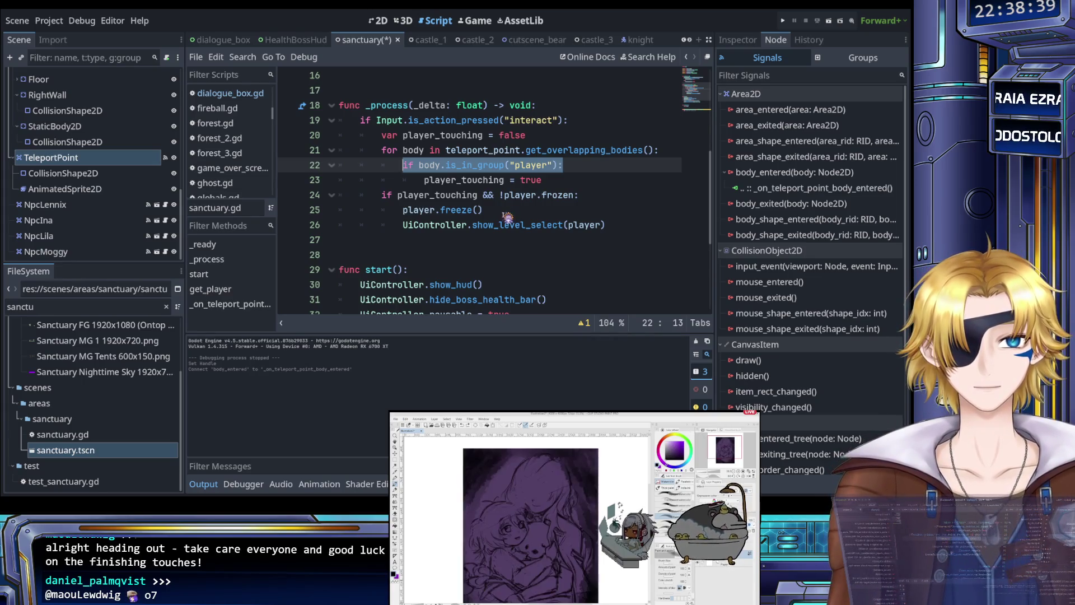
scroll(503, 215, down, 4)
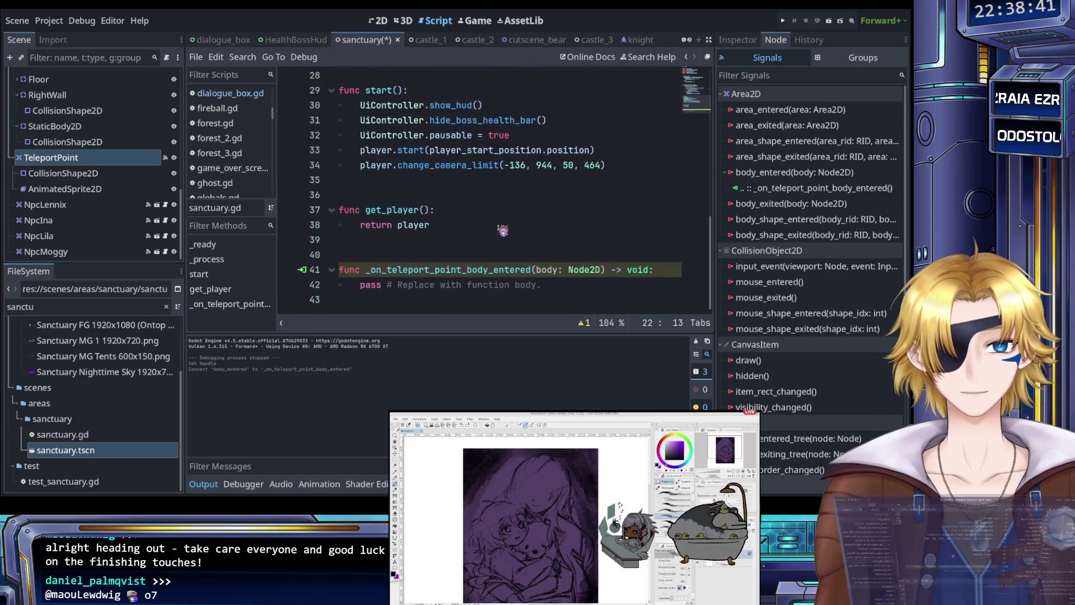
drag(559, 287, 361, 286)
- Replace pass with an is_in_group("player") check holding player.freeze() and UiController.show_level_select(player)
text(if body.is_in_group("player"):)
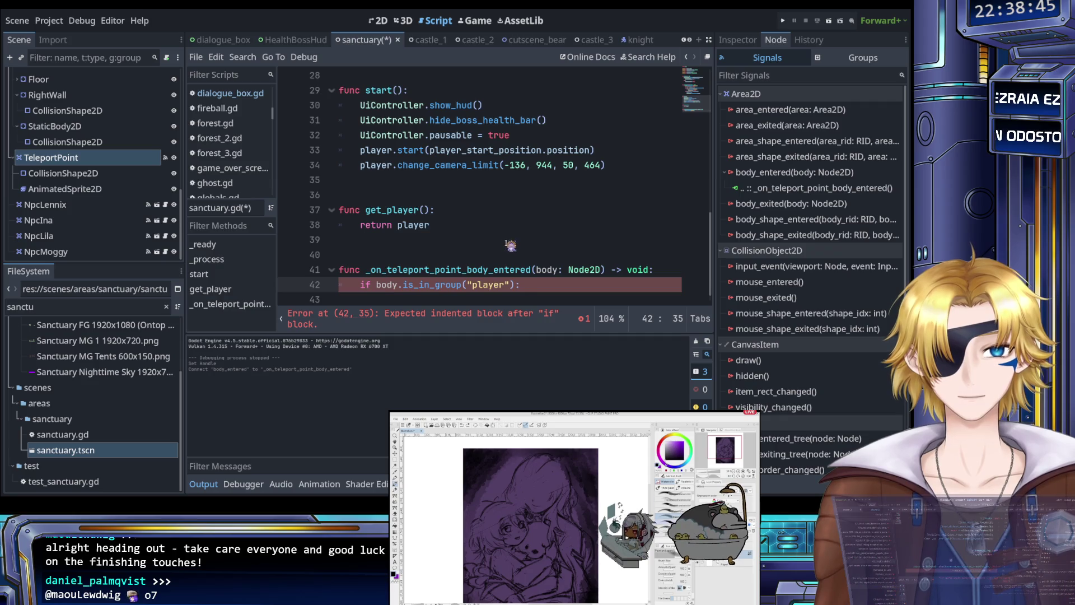
key(Return)
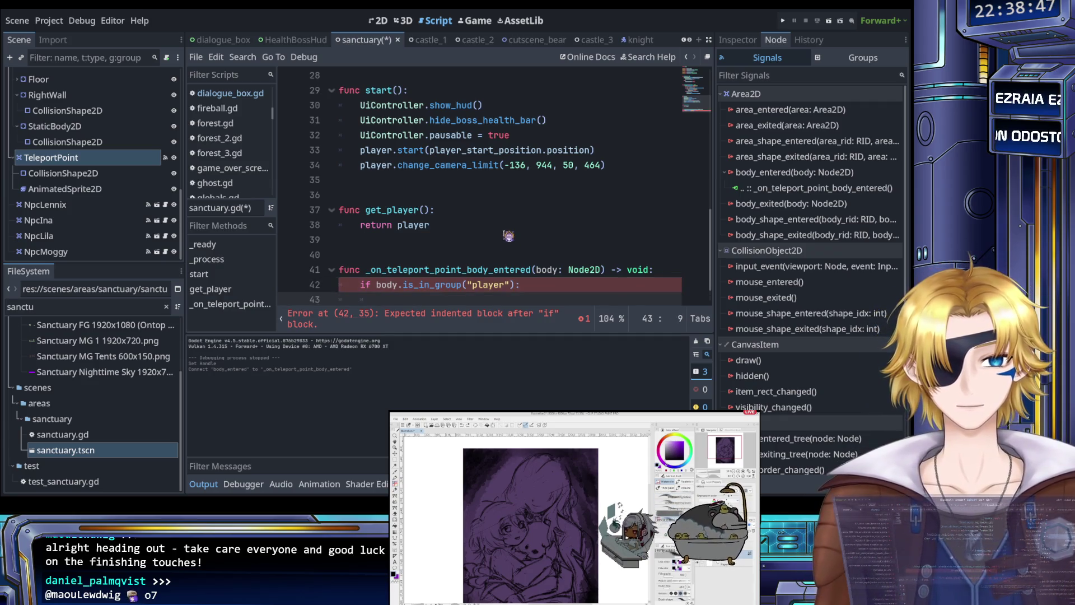
scroll(508, 236, up, 5)
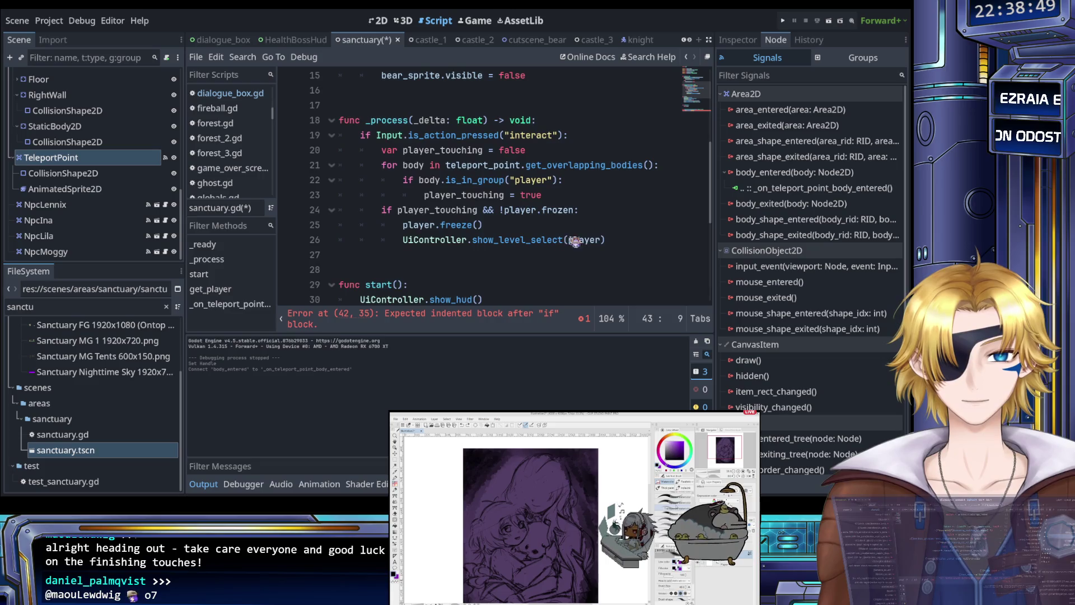
drag(611, 241, 410, 228)
key(ctrl+c)
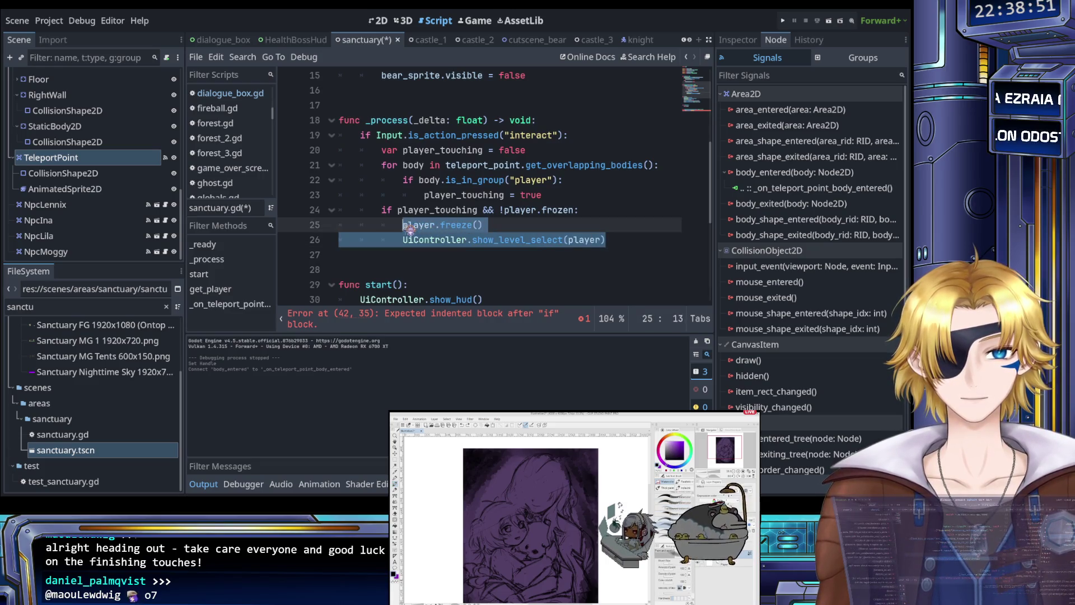
click(506, 225)
scroll(481, 239, down, 5)
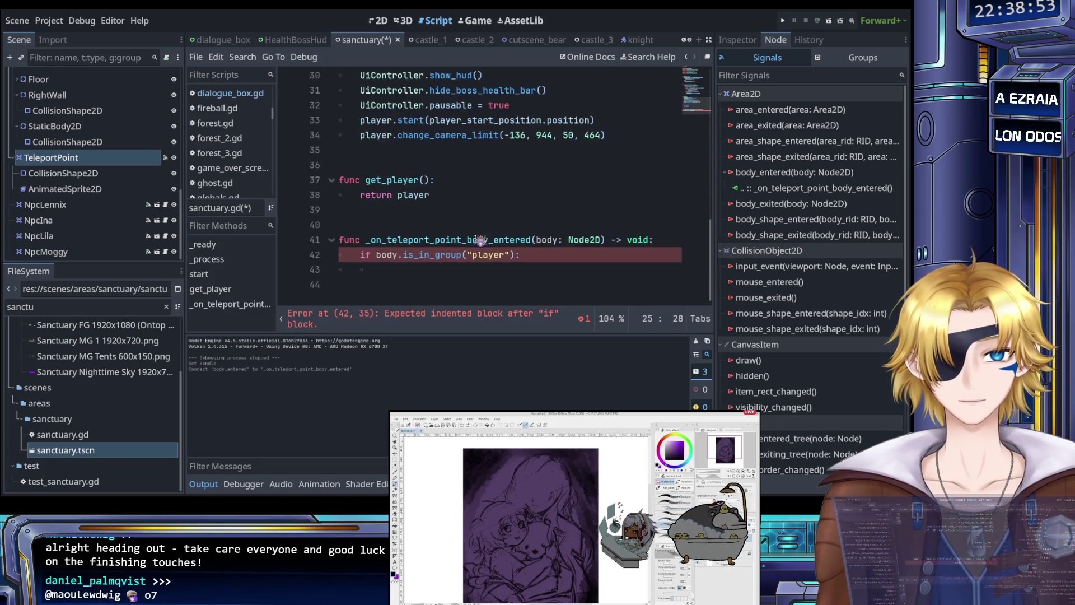
click(440, 269)
key(ctrl+v)
- Fix the pasted line's indentation, save the script, and launch the game
key(ctrl+s)
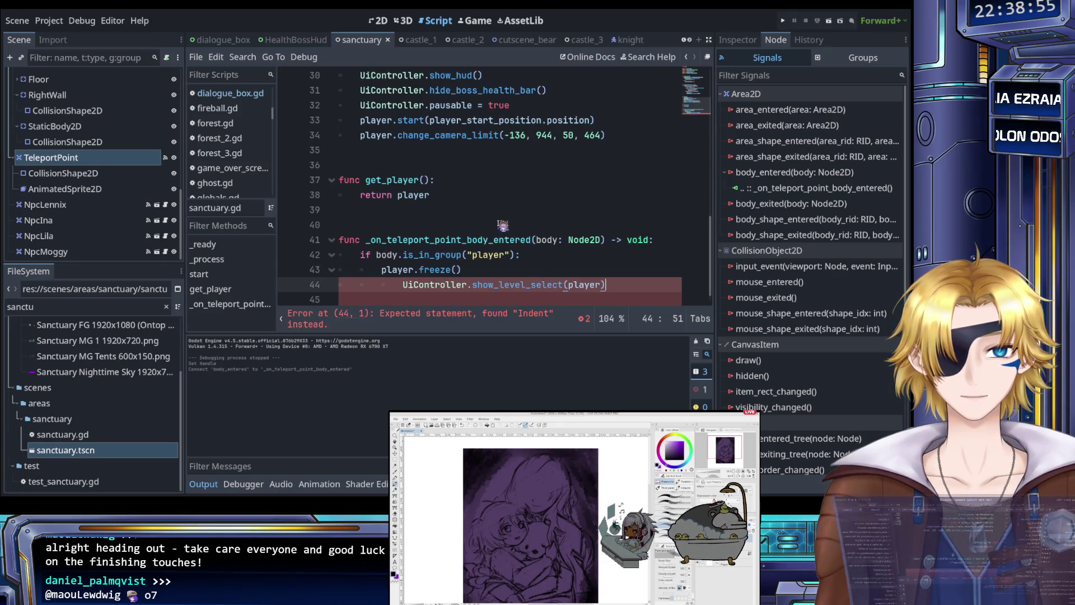
key(Home)
key(BackSpace)
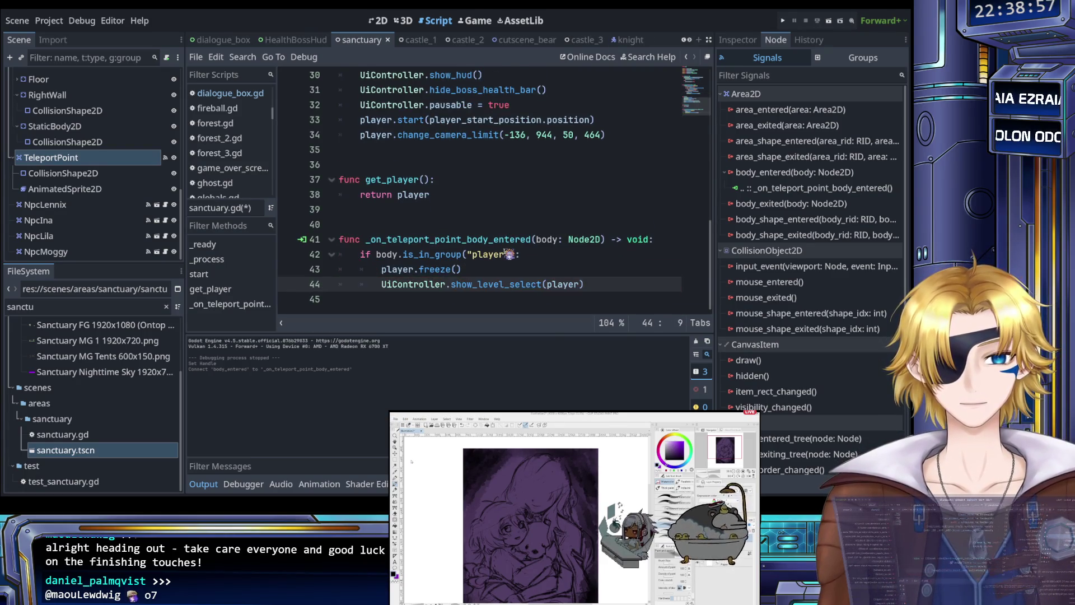
click(505, 254)
key(ctrl+s)
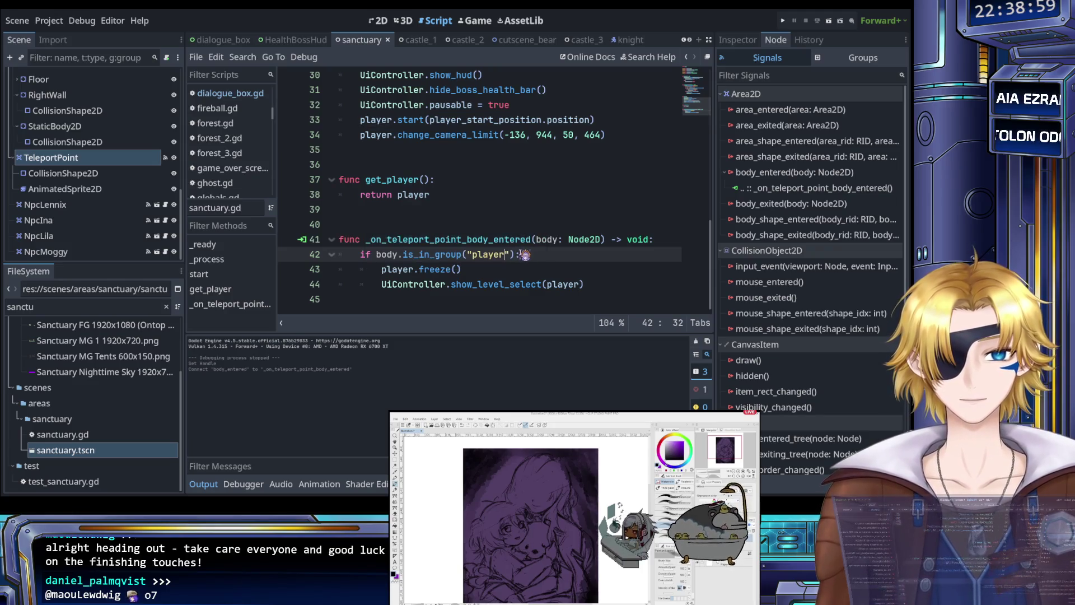
click(783, 21)
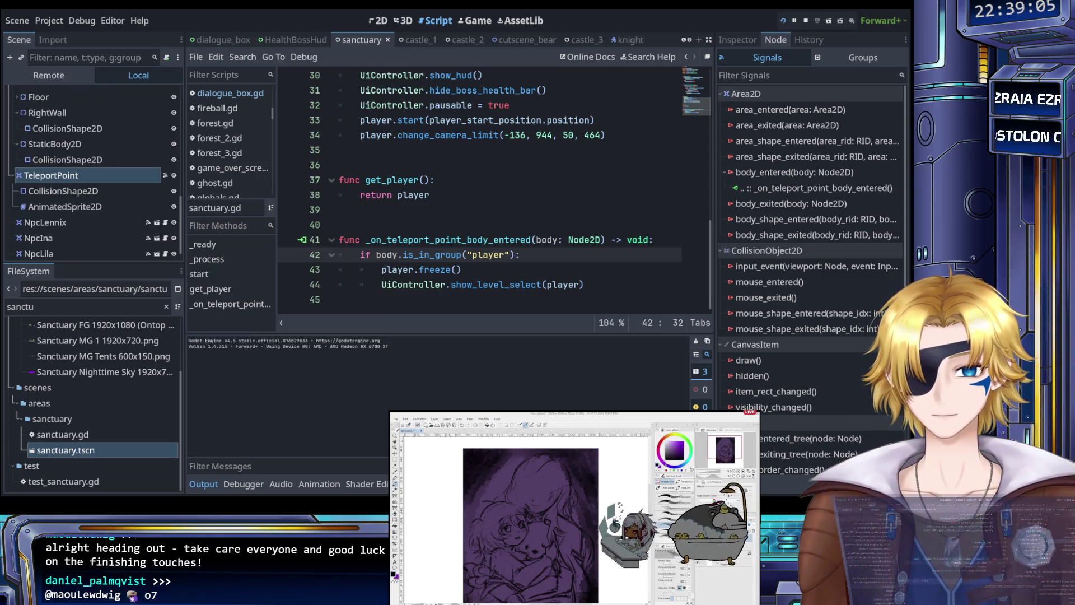
- Test the teleport: open the level select, travel to Sunrise Forest, then quit with F8
key(Return)
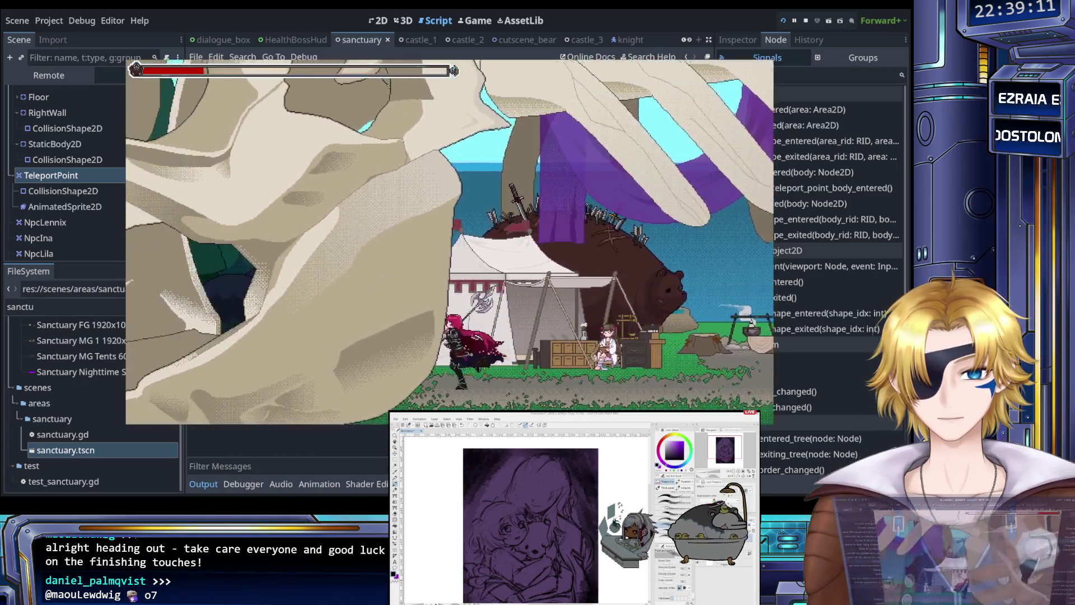
key(Escape)
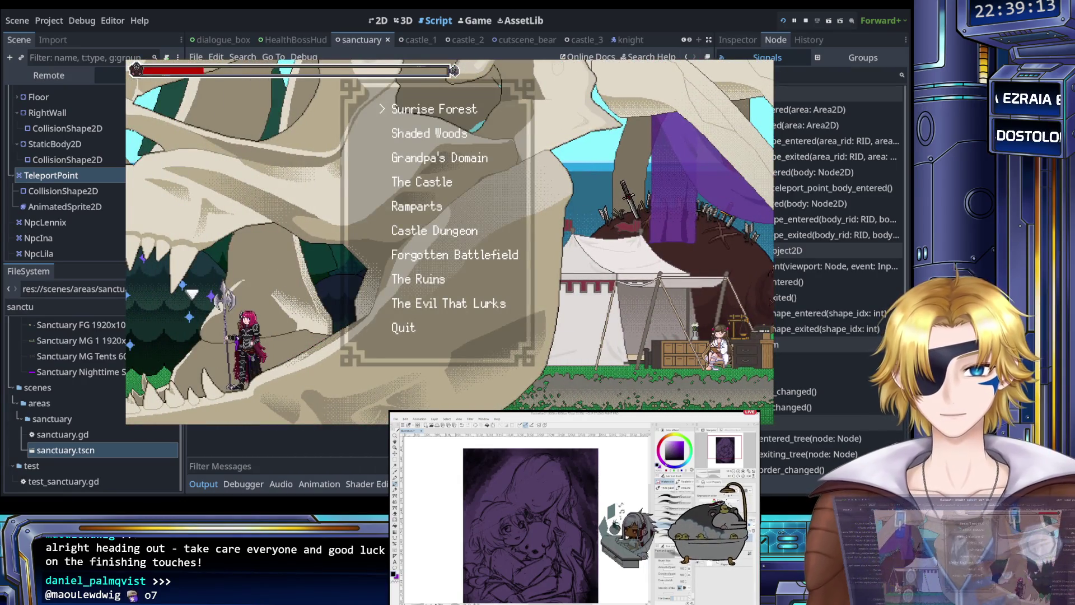
key(Return)
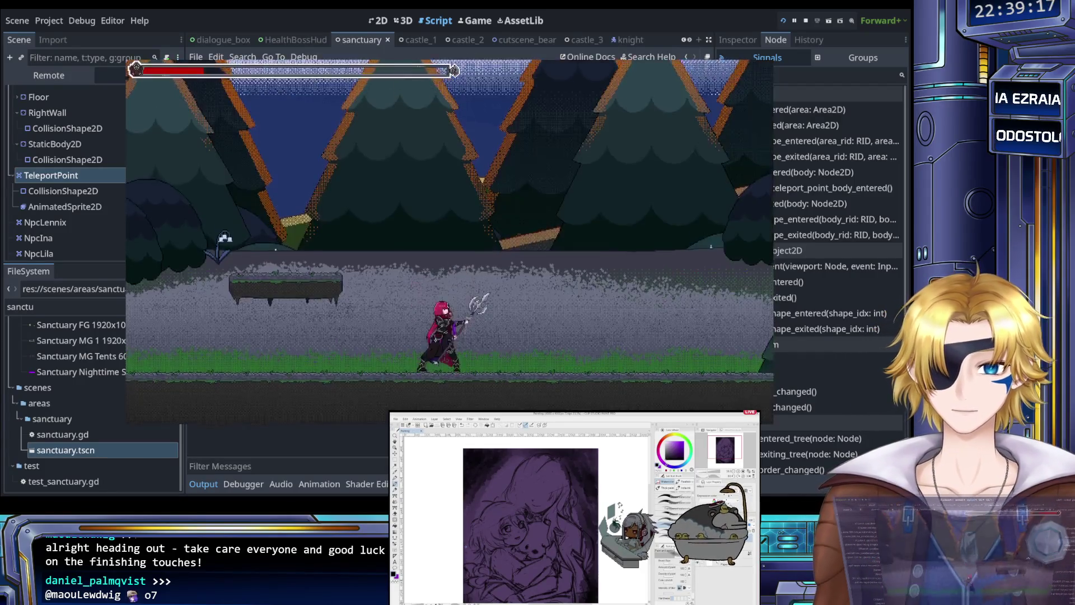
key(F8)
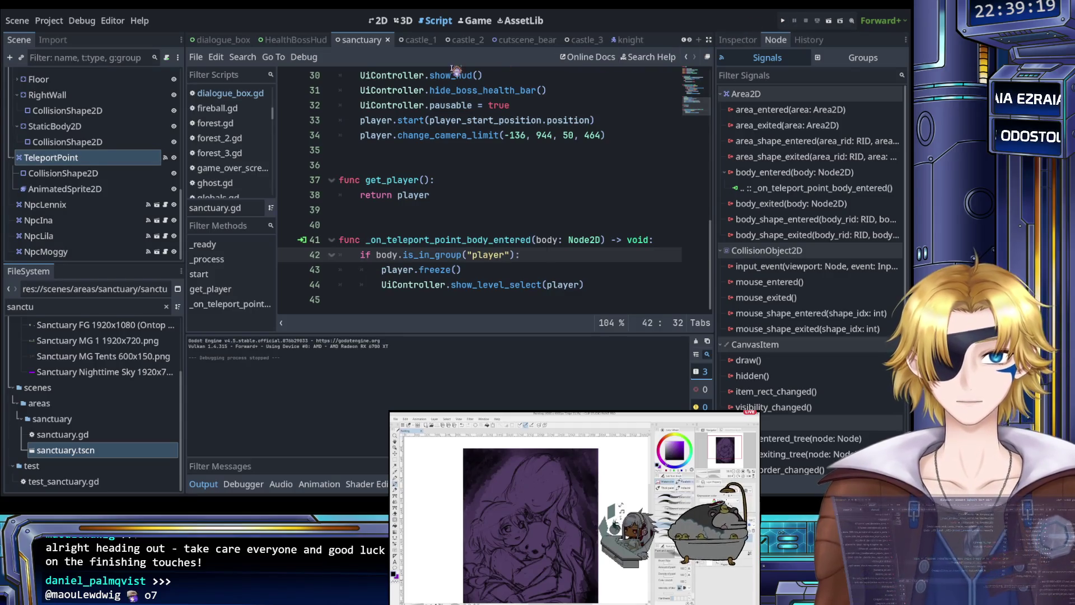
scroll(86, 144, up, 2)
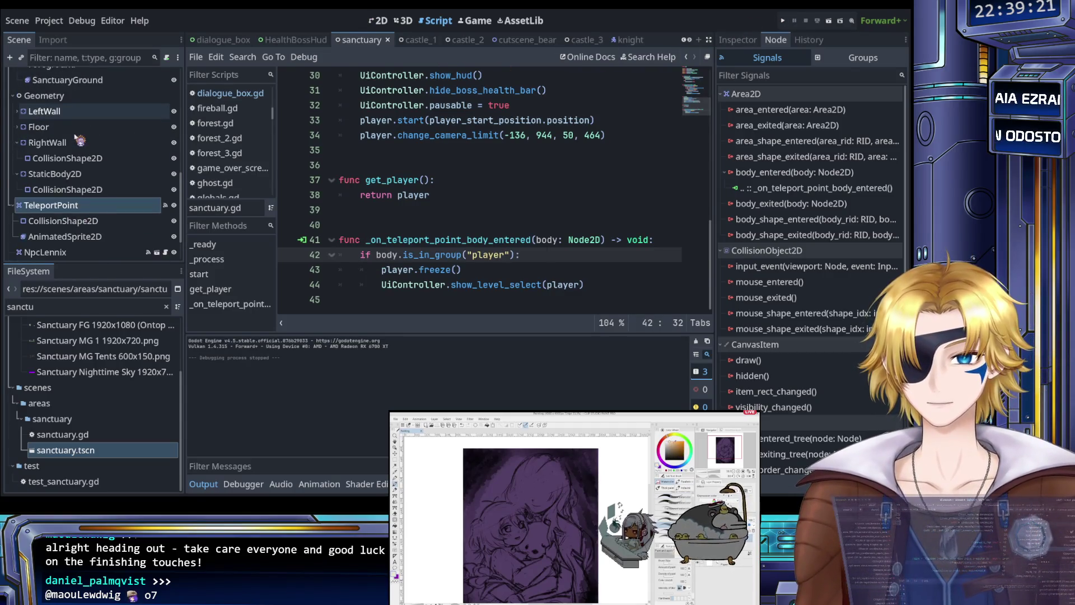
- Widen the TeleportPoint collision rectangle slightly to the right
click(382, 21)
click(380, 211)
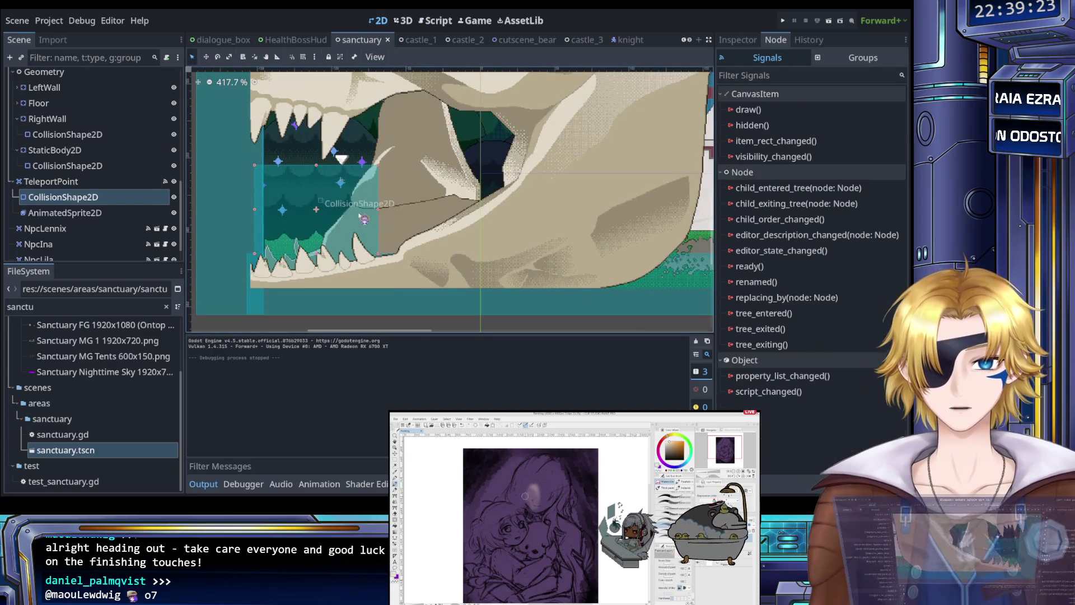
mouse_move(390, 210)
mouse_down()
mouse_move(507, 227)
mouse_move(466, 228)
mouse_up()
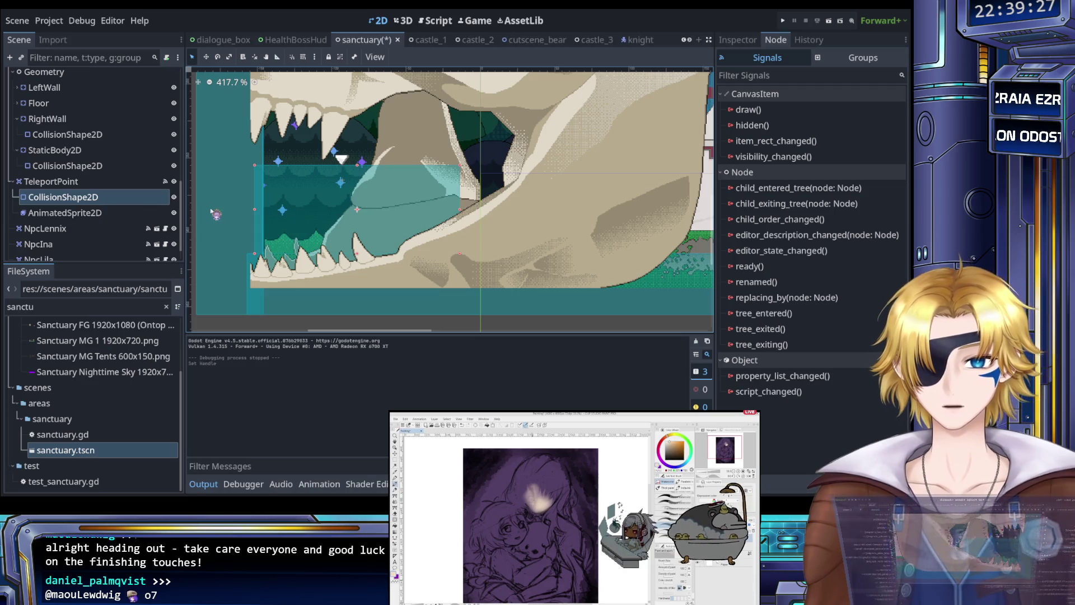
click(84, 181)
- Add a new Area2D under Sanctuary and move it just above TeleportPoint in the tree
scroll(88, 162, up, 5)
scroll(88, 160, up, 5)
scroll(90, 157, down, 6)
scroll(90, 151, up, 2)
scroll(92, 149, up, 3)
scroll(93, 148, up, 4)
click(70, 77)
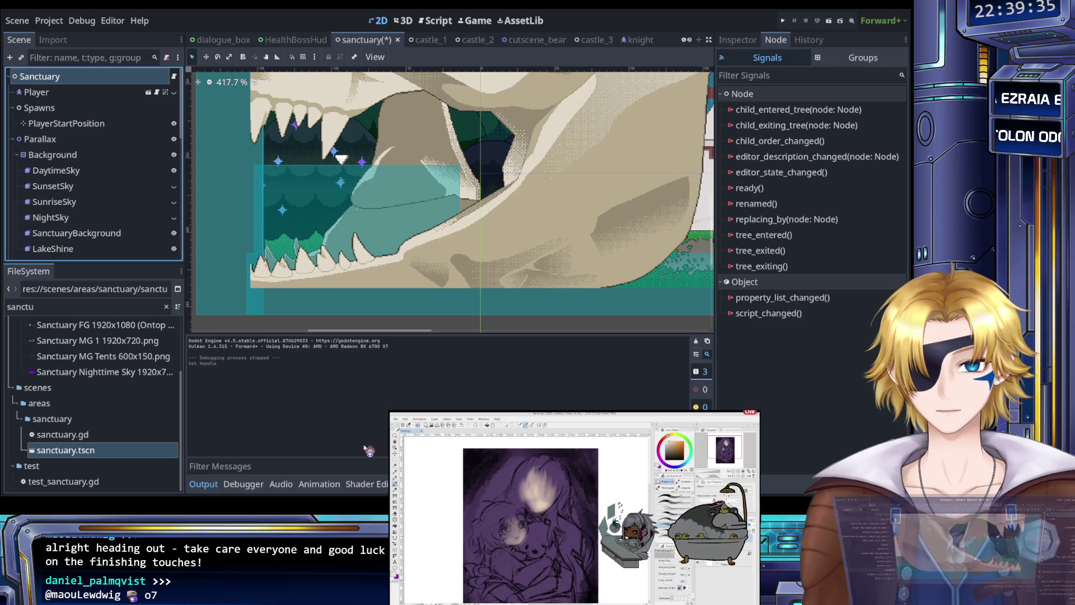
key(ctrl+a)
key(Return)
drag(67, 253, 58, 143)
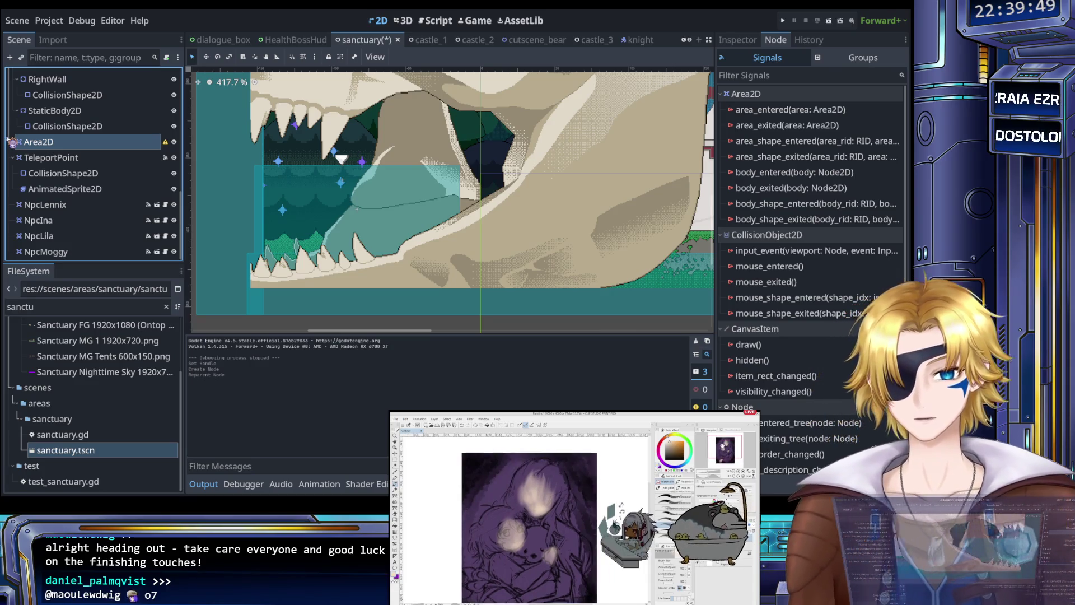
- Rename the new Area2D to TeleportPointAutoBox and add a CollisionShape2D with a new RectangleShape2D
text(TeleportPointAutoBox)
key(Return)
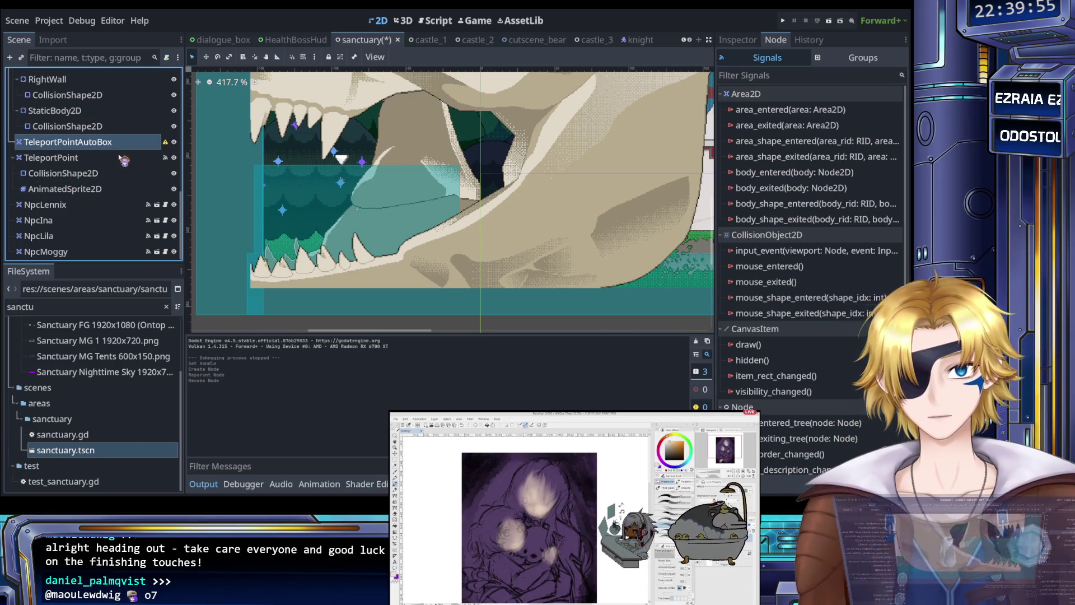
key(ctrl+v)
click(737, 39)
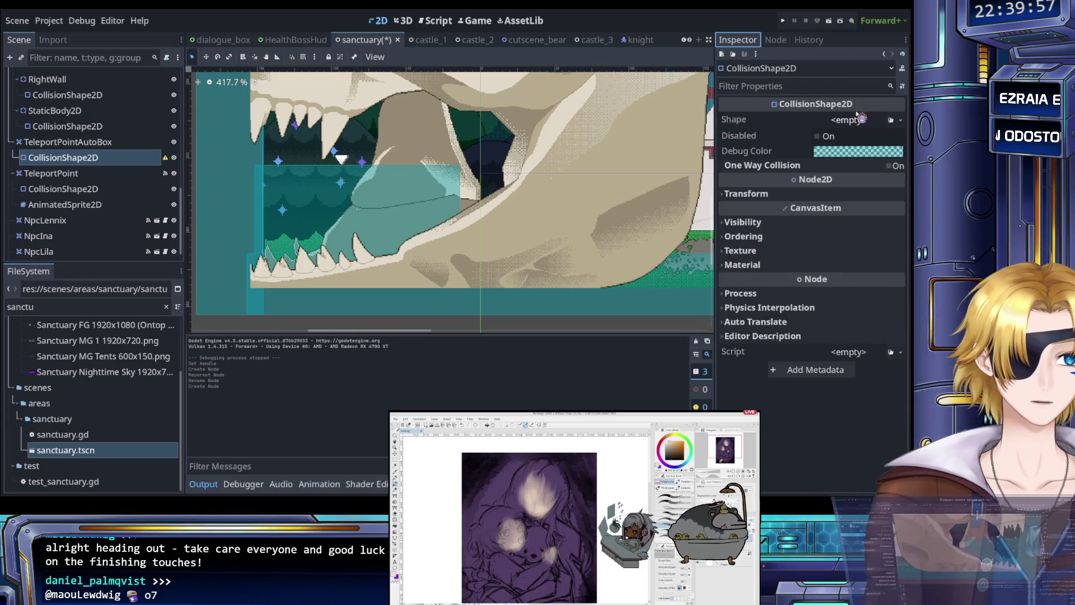
click(856, 119)
click(839, 223)
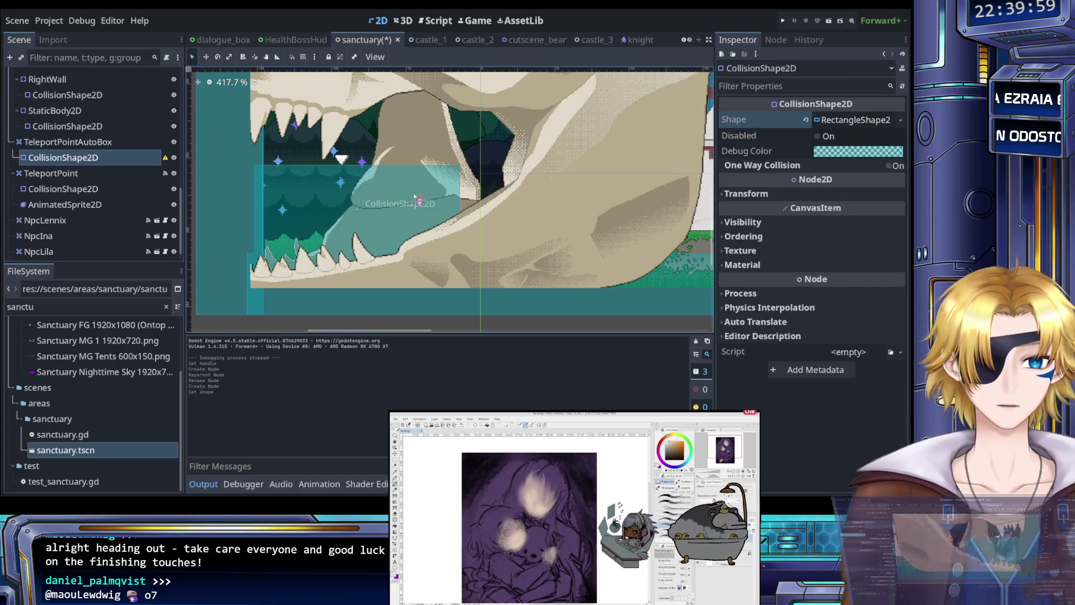
- Move and resize the rectangle to cover the skull's jaw, then save the scene
scroll(429, 242, down, 6)
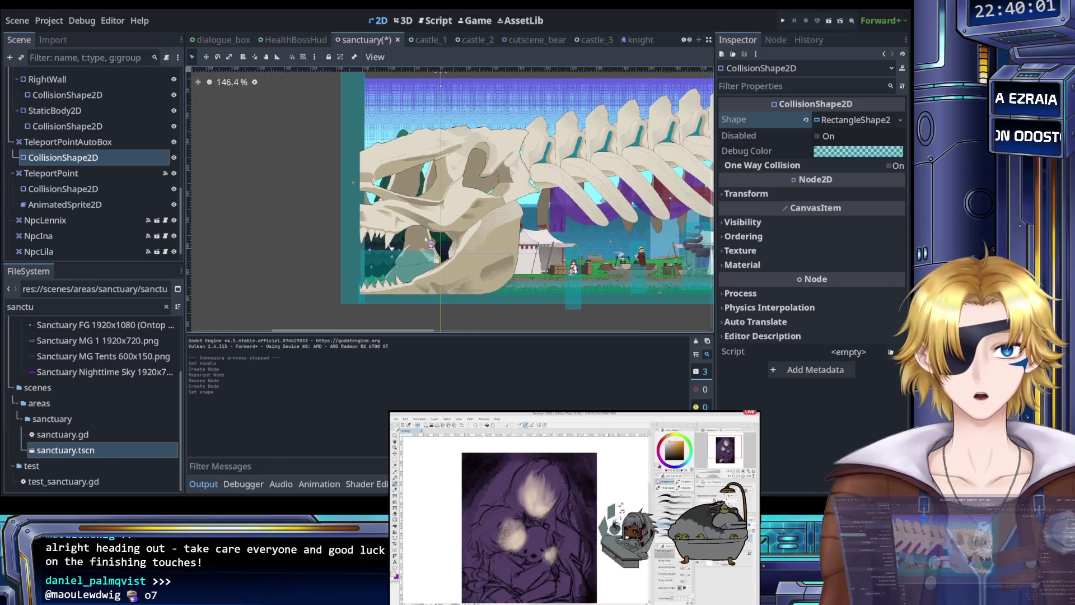
mouse_move(440, 73)
mouse_down()
mouse_move(442, 253)
mouse_move(381, 257)
mouse_up()
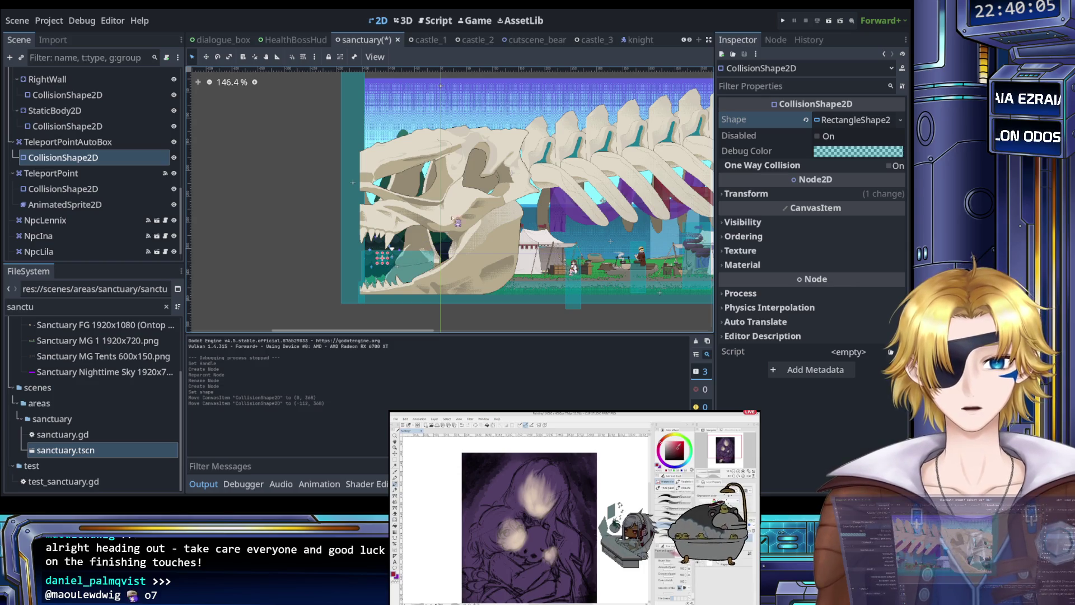
scroll(387, 279, up, 7)
drag(379, 218, 395, 306)
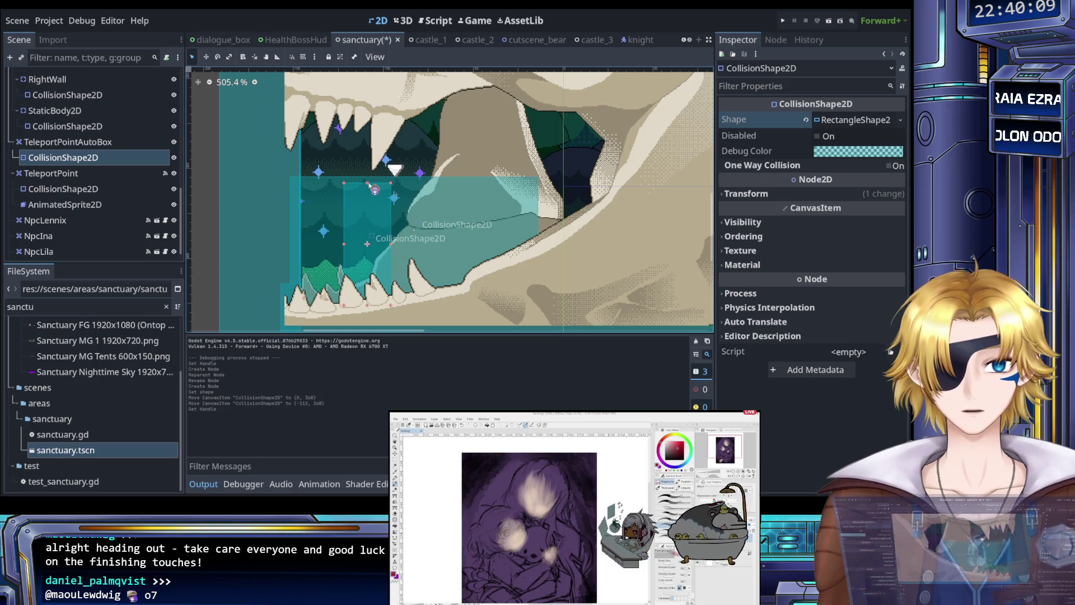
drag(369, 181, 368, 177)
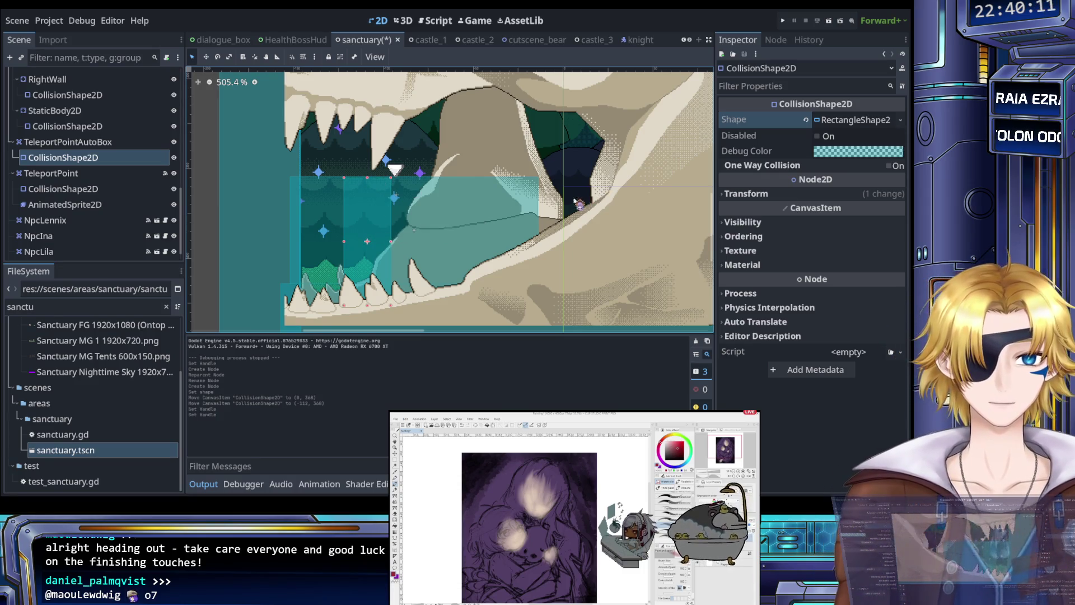
key(ctrl+s)
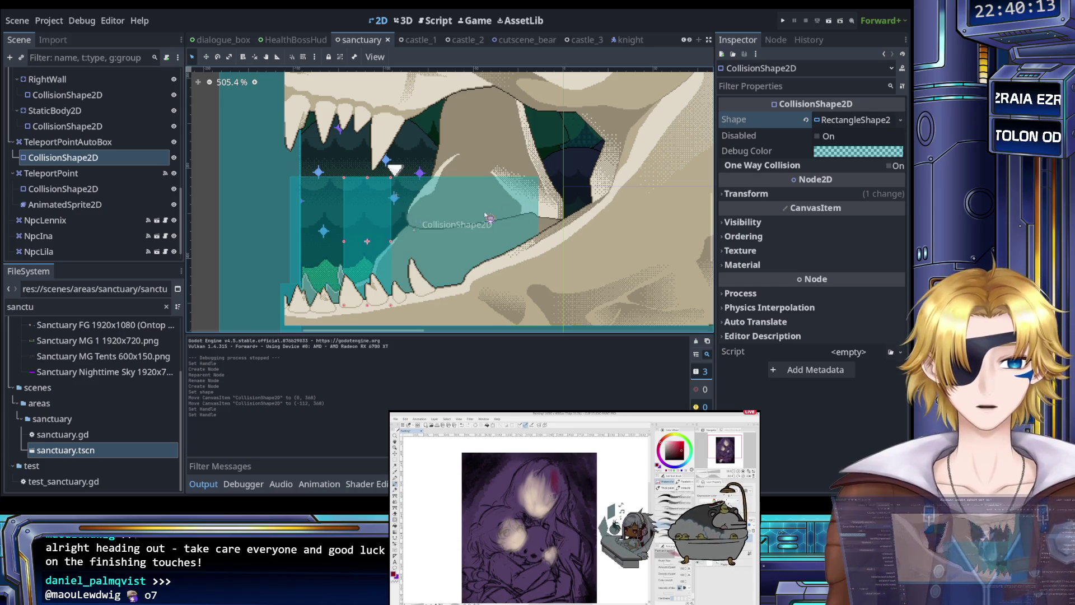
scroll(473, 217, down, 6)
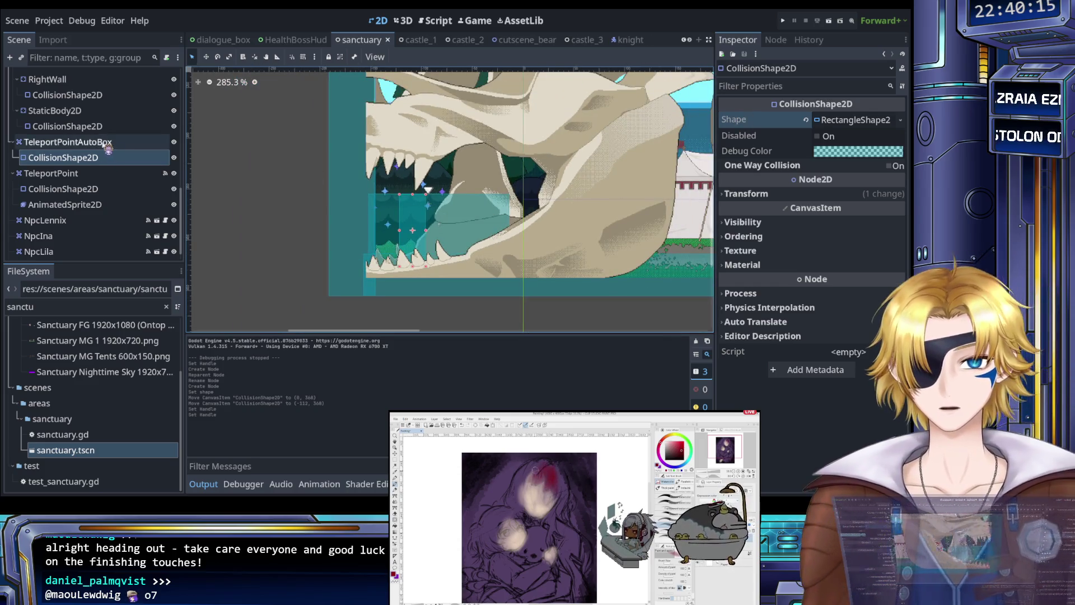
- Disconnect TeleportPoint's body_entered signal from _on_teleport_point_body_entered
click(67, 142)
click(64, 158)
click(775, 40)
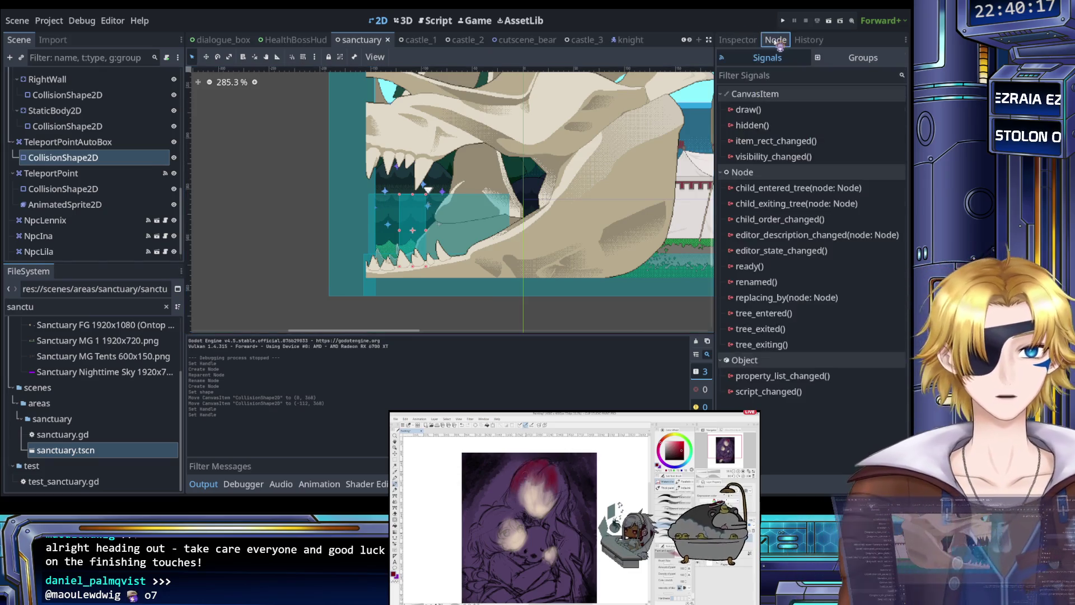
click(73, 173)
click(772, 192)
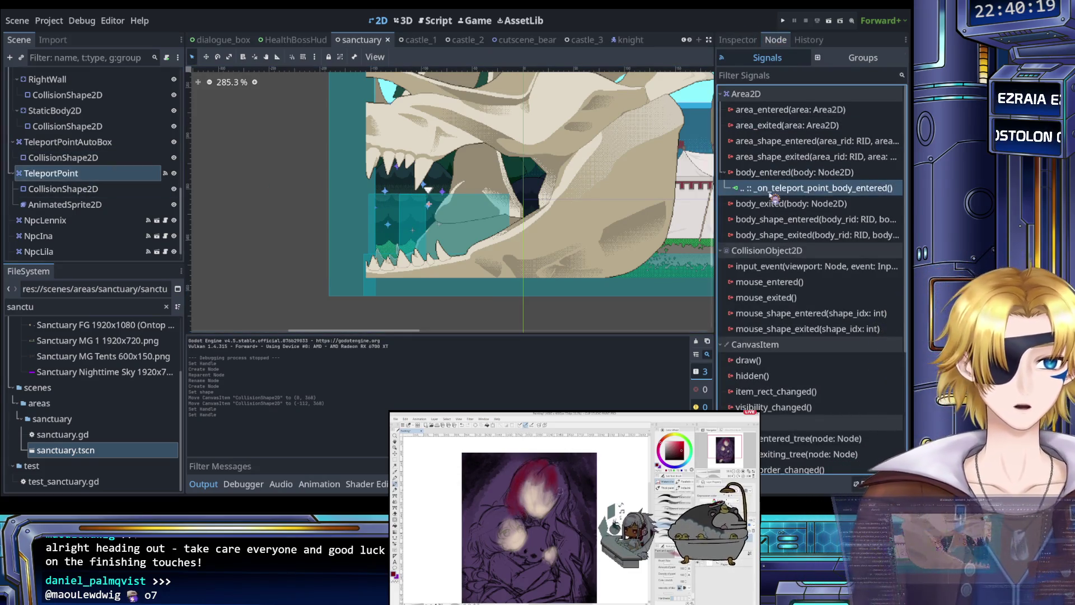
key(Delete)
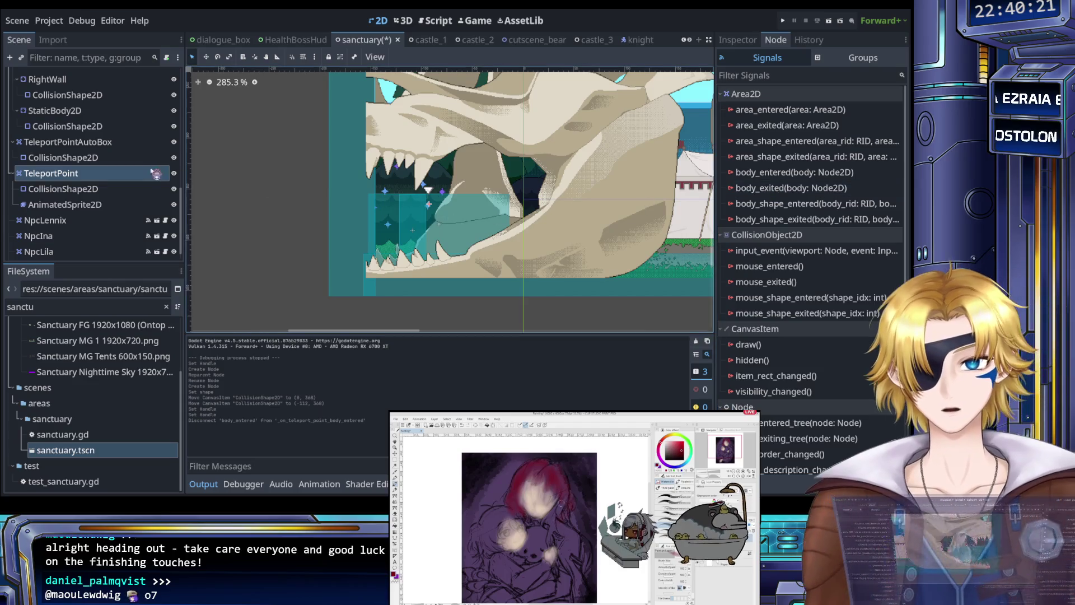
- Connect TeleportPointAutoBox's body_entered signal to a new handler function
click(152, 142)
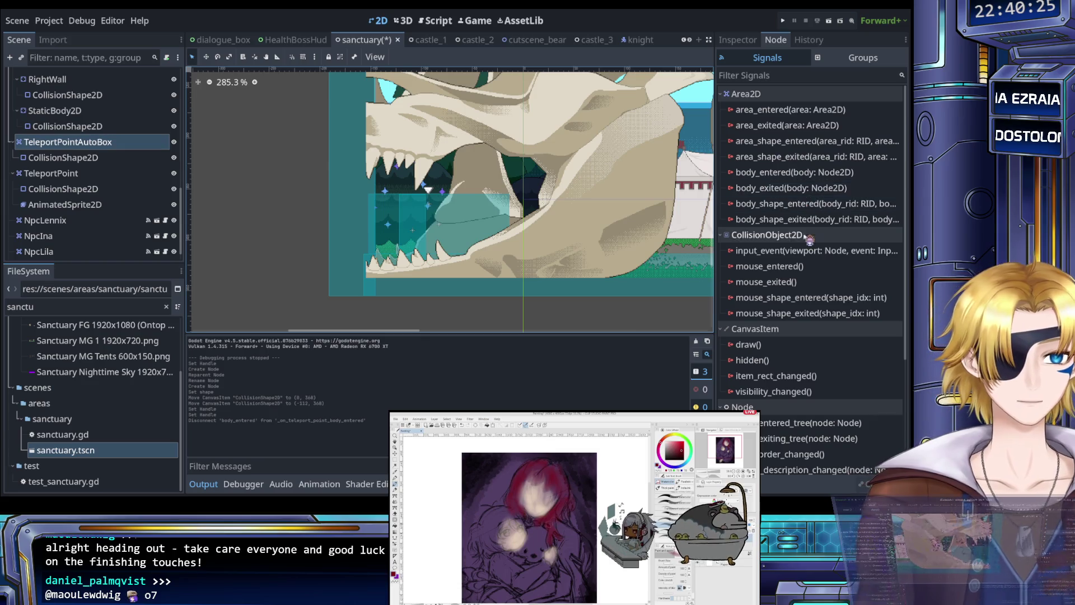
double_click(794, 173)
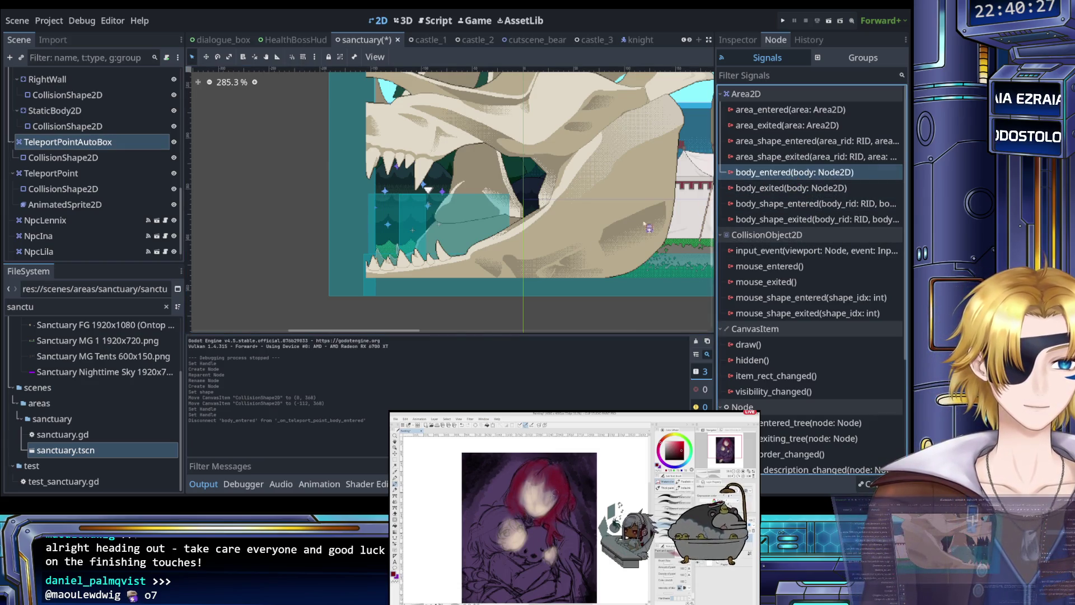
click(431, 322)
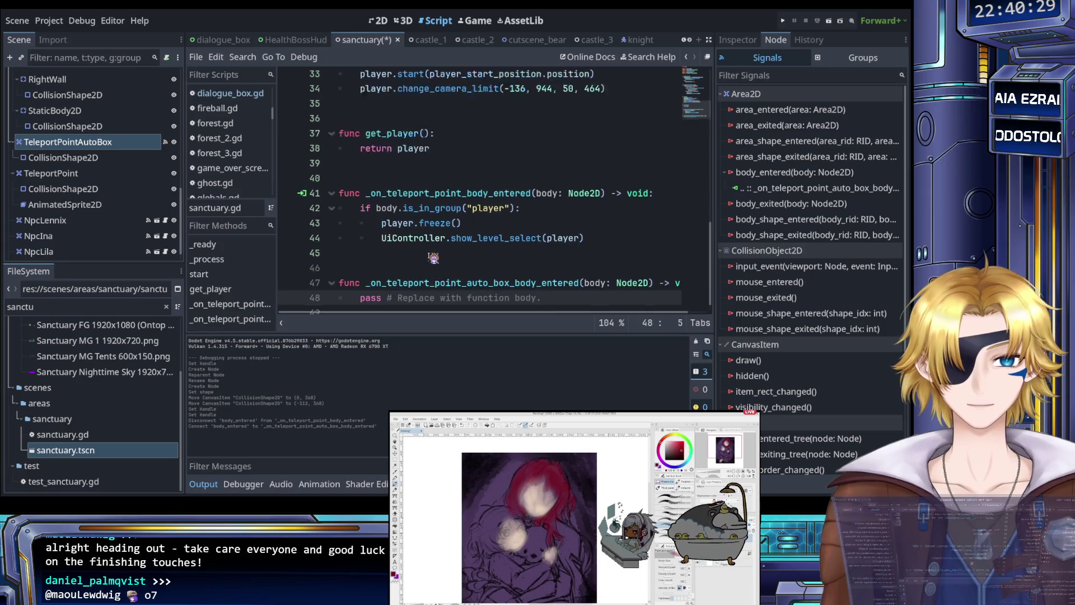
- Move the freeze and level-select lines into _on_teleport_point_auto_box_body_entered and delete the old handler
mouse_move(585, 225)
mouse_down()
mouse_move(515, 224)
mouse_move(358, 196)
mouse_move(311, 166)
mouse_up()
key(ctrl+x)
triple_click(406, 239)
key(ctrl+v)
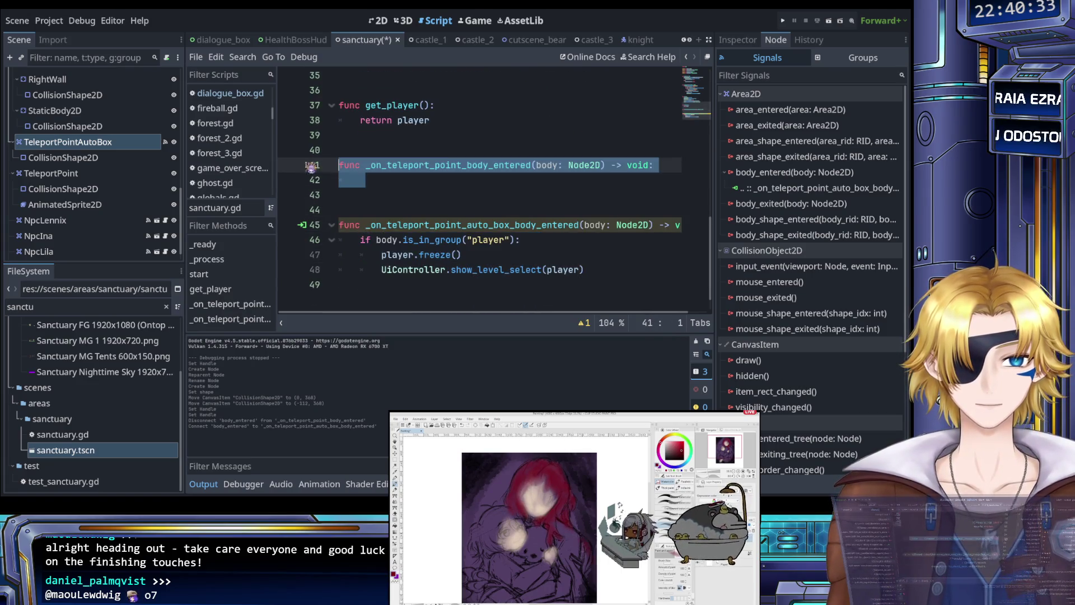
key(BackSpace)
key(BackSpace)
key(BackSpace)
- Save sanctuary.gd and launch the game to test it
key(ctrl+s)
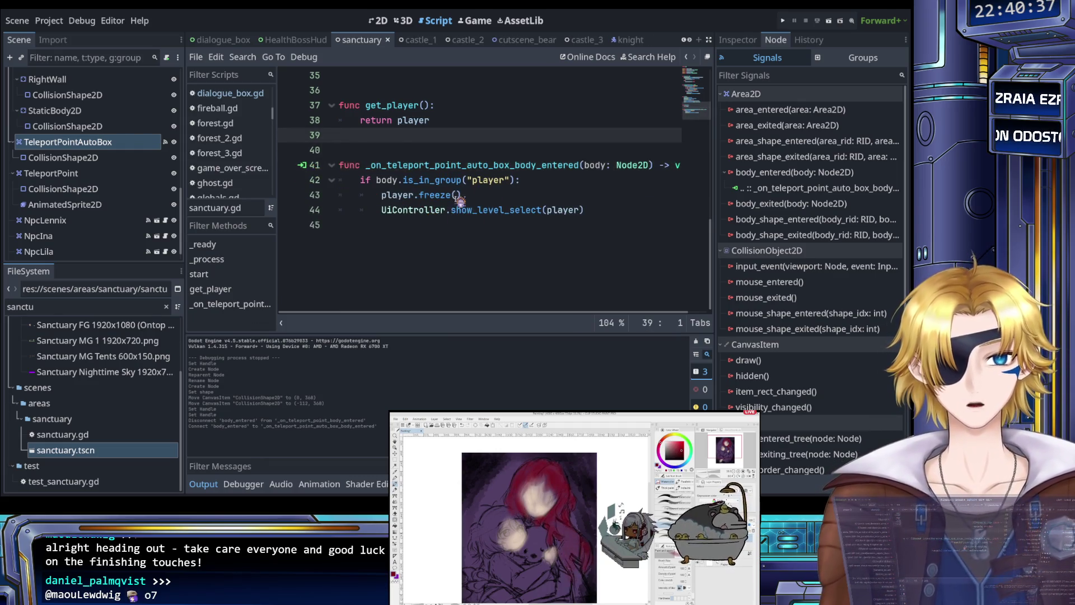
scroll(454, 199, up, 4)
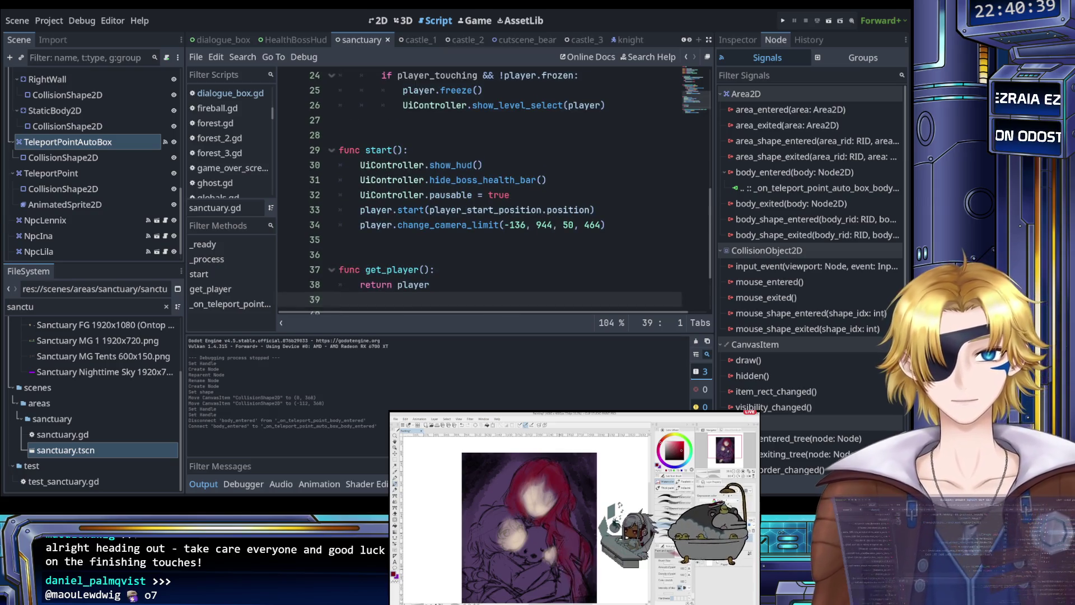
click(784, 21)
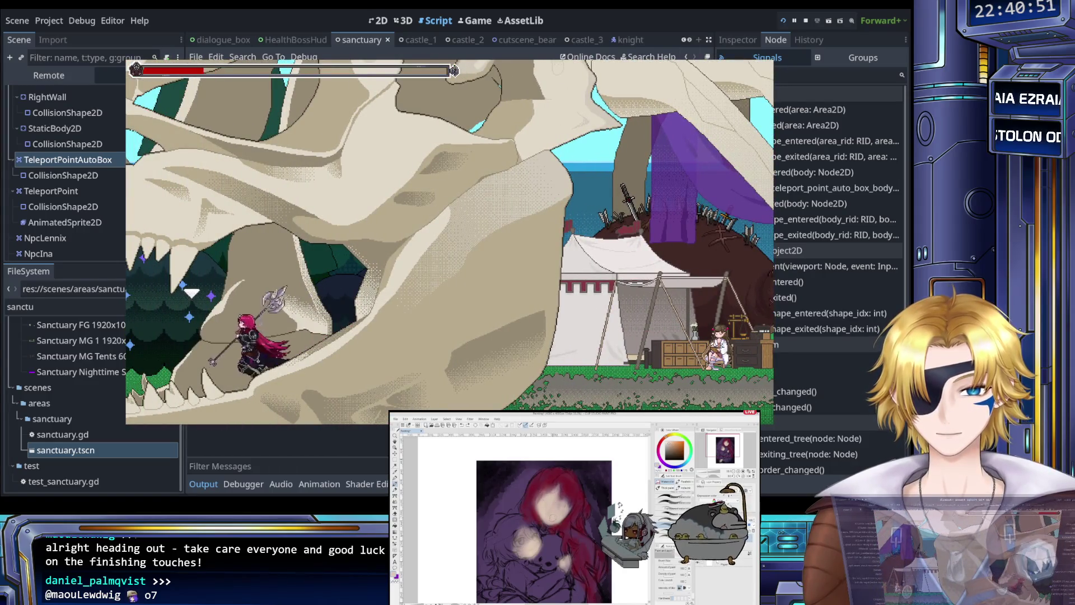
- Quit the test run to the main menu and close the game, returning to sanctuary.gd
key(Escape)
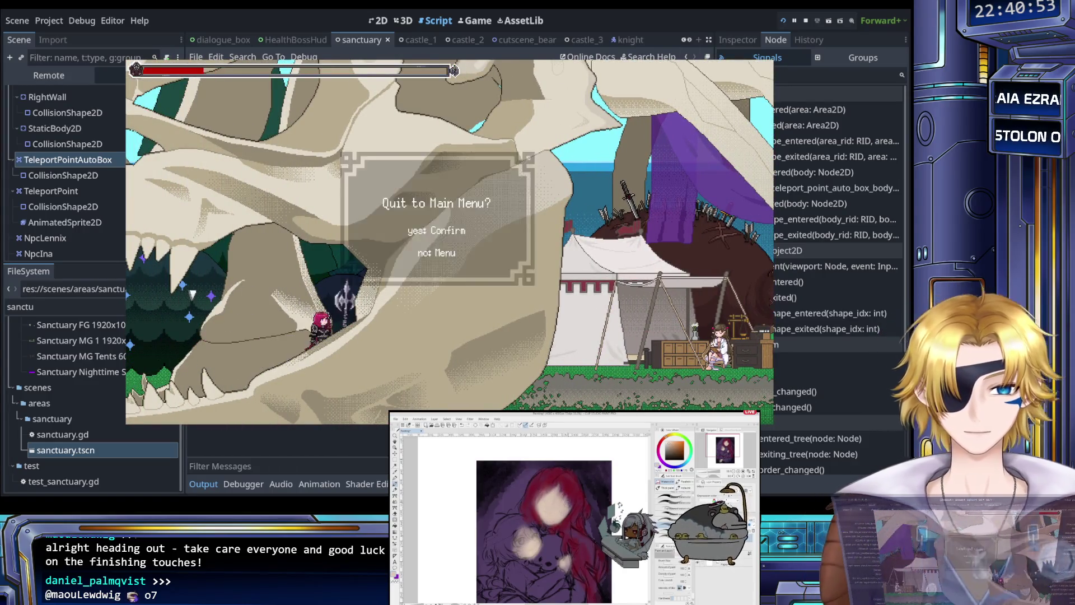
key(F8)
key(ctrl+s)
click(406, 226)
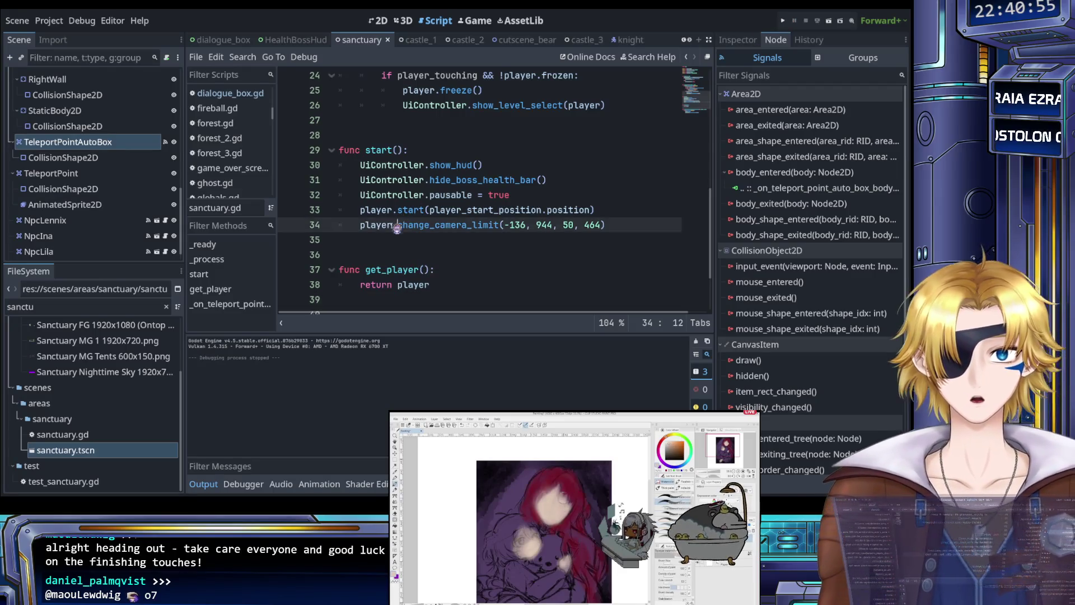
- Switch TeleportPointAutoBox's collision mask from layer 1 to layer 2 and save the scene
click(140, 157)
click(162, 174)
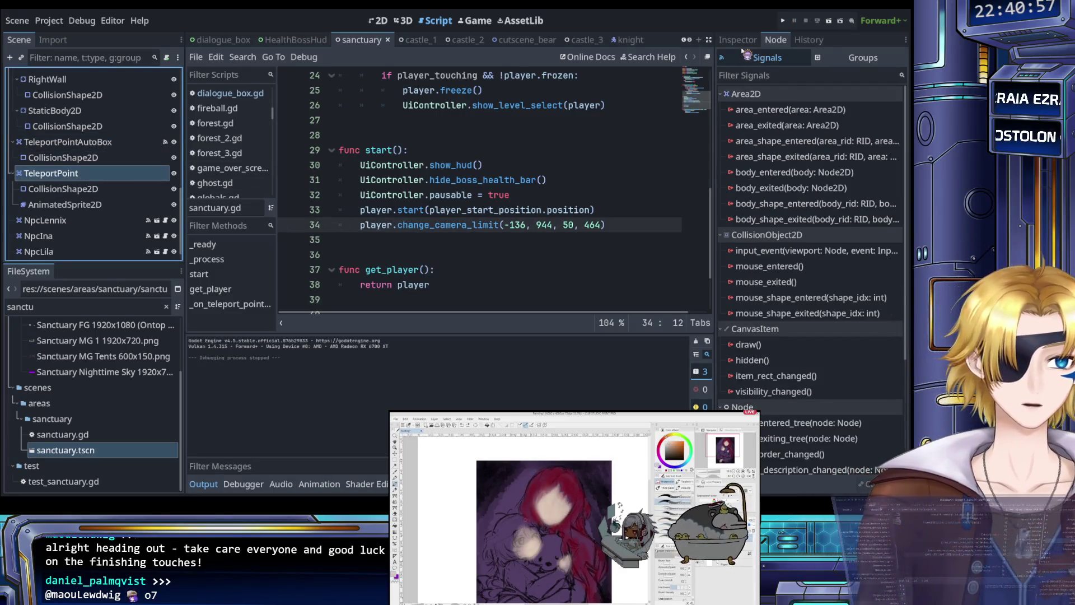
click(737, 41)
click(67, 144)
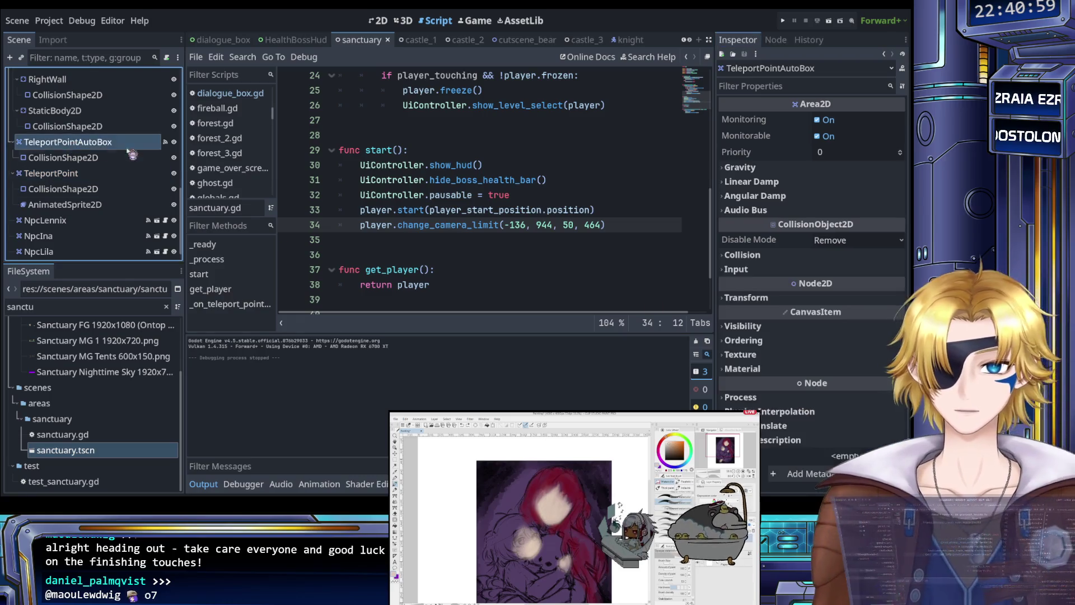
click(733, 290)
click(731, 346)
click(747, 346)
key(ctrl+s)
- Play-test walking into the skull to open level select, then quit back to the 2D view
click(783, 23)
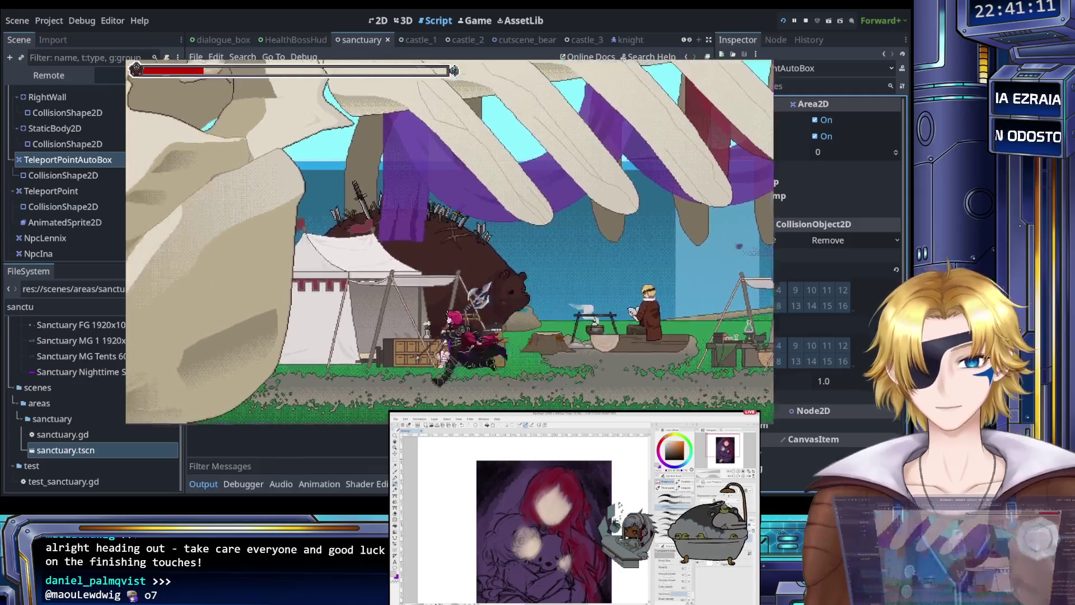
key(Escape)
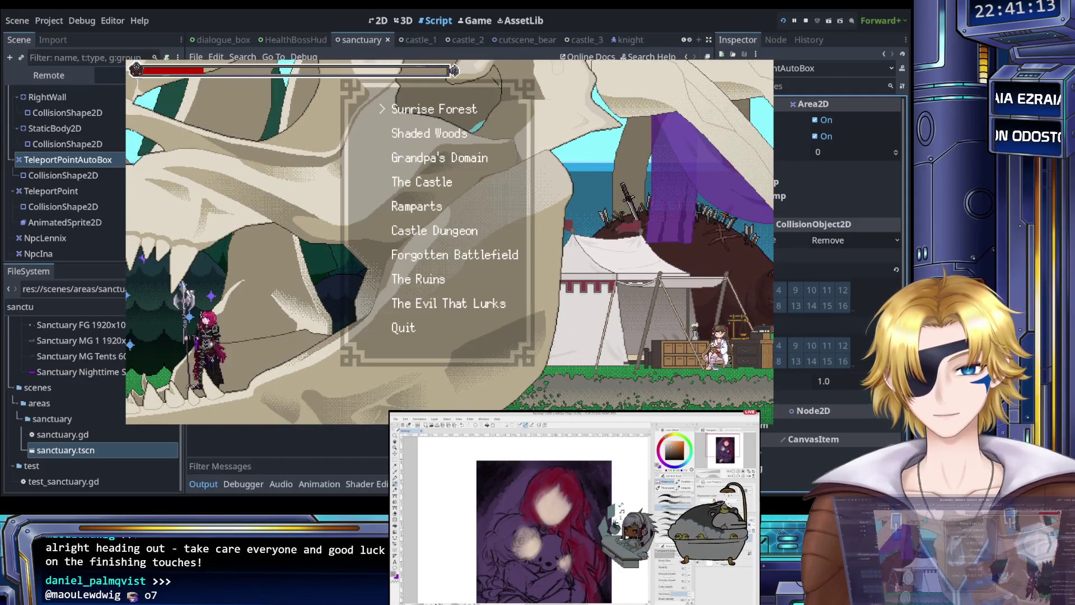
key(Return)
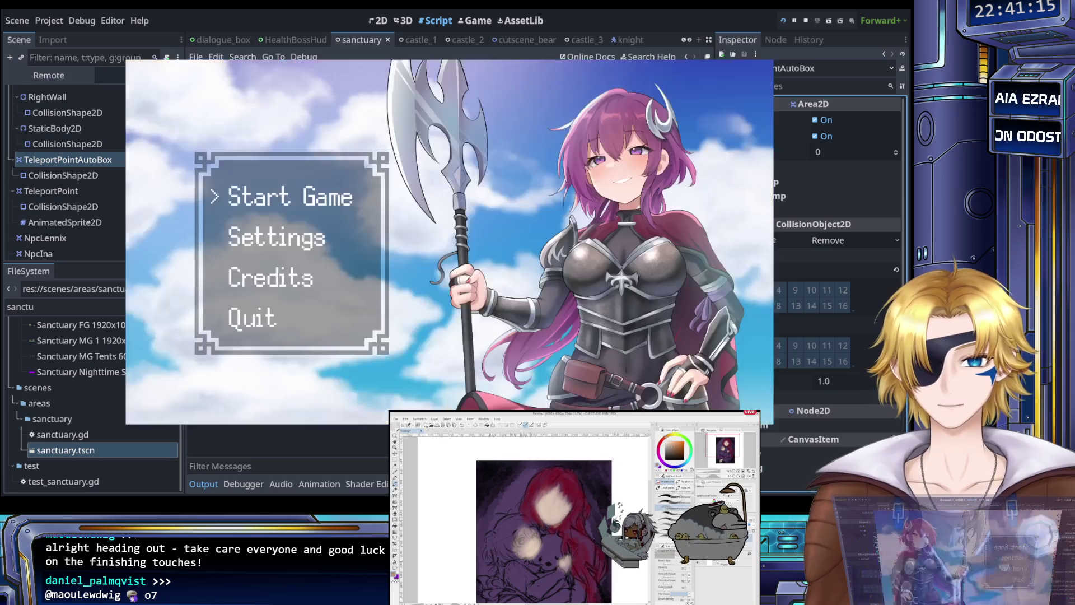
key(F6)
click(377, 20)
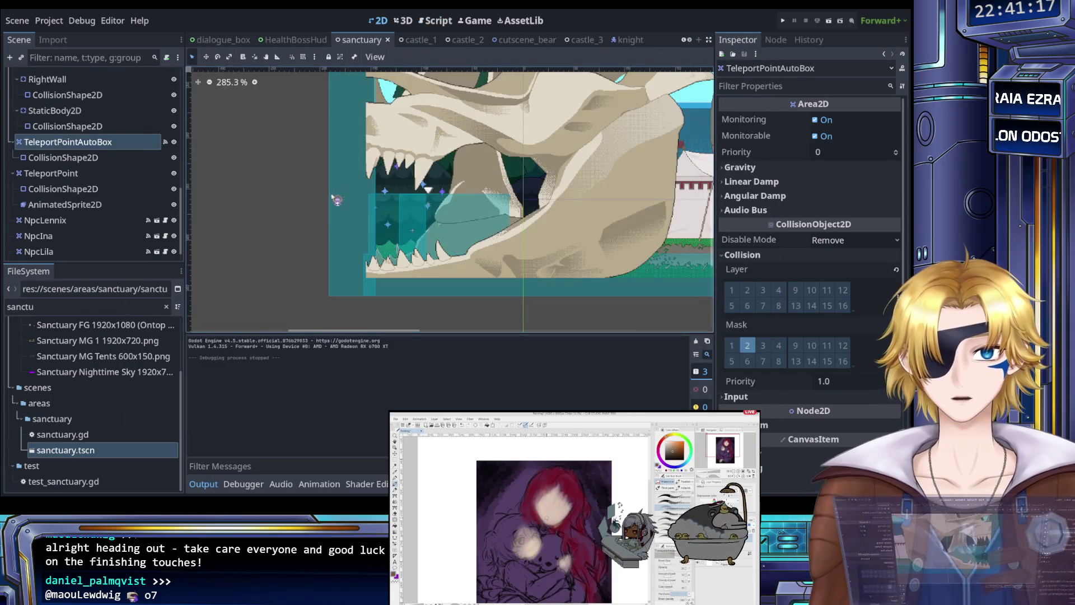
- Shift TeleportPointAutoBox's collision shape left and save the scene
click(392, 235)
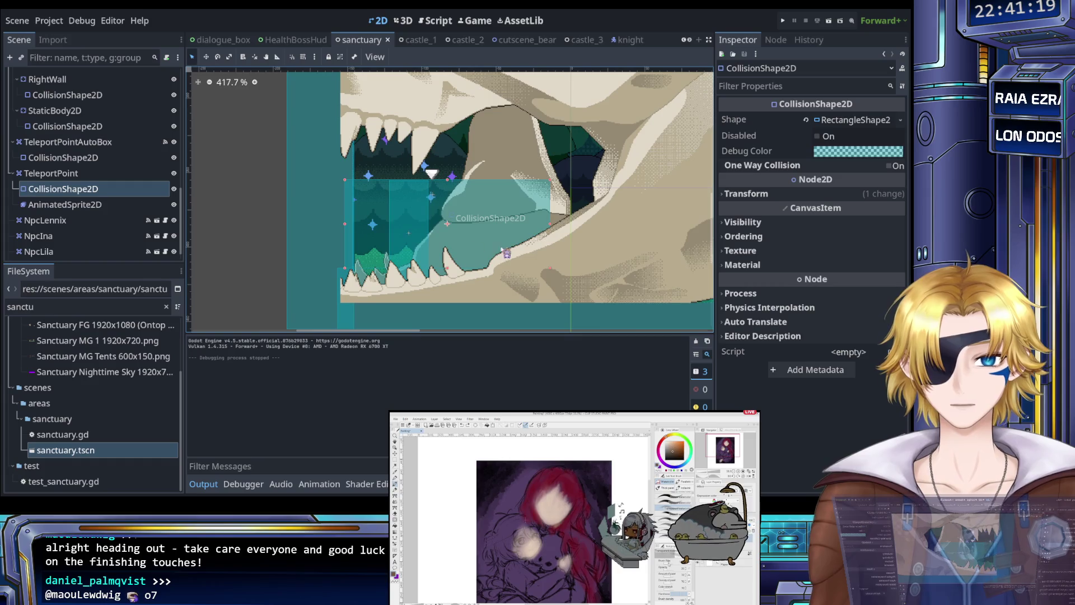
click(115, 157)
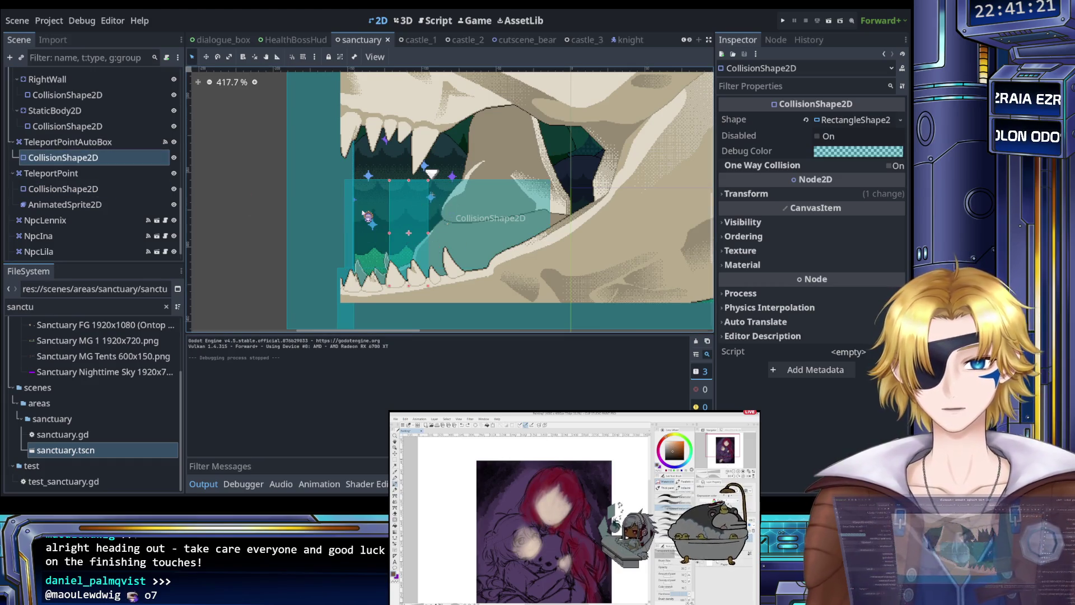
drag(378, 216, 366, 216)
key(ctrl+s)
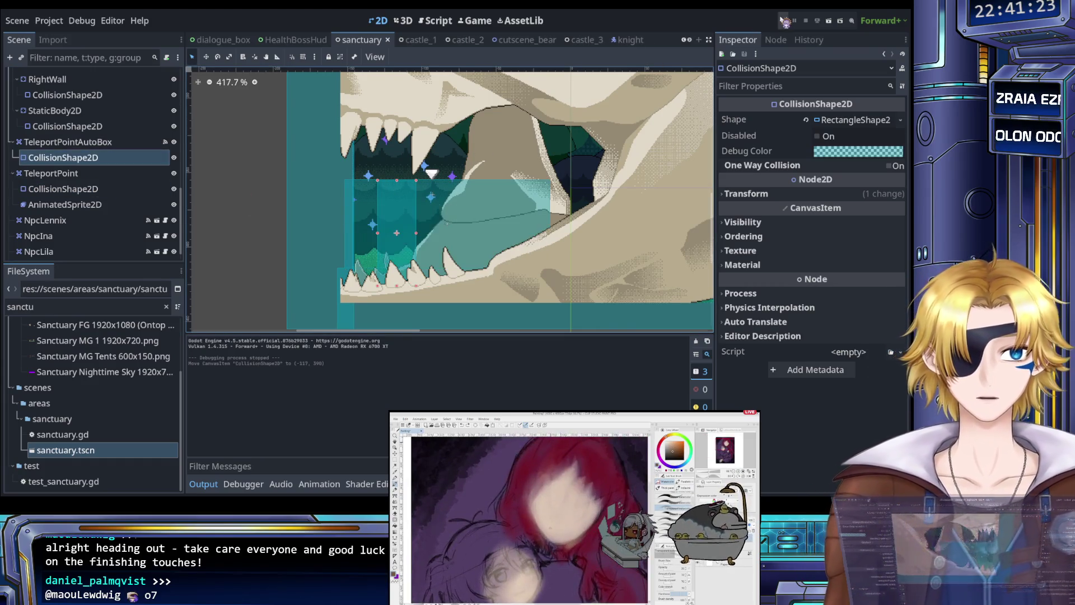
- Play-test the teleport area, then undo the shape move and save
click(783, 21)
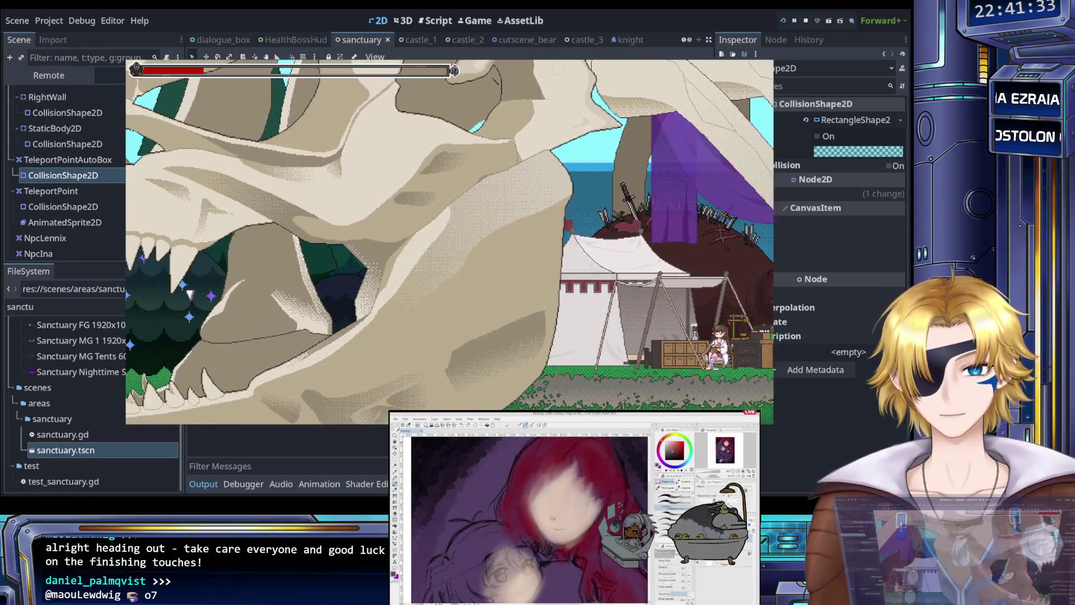
key(Escape)
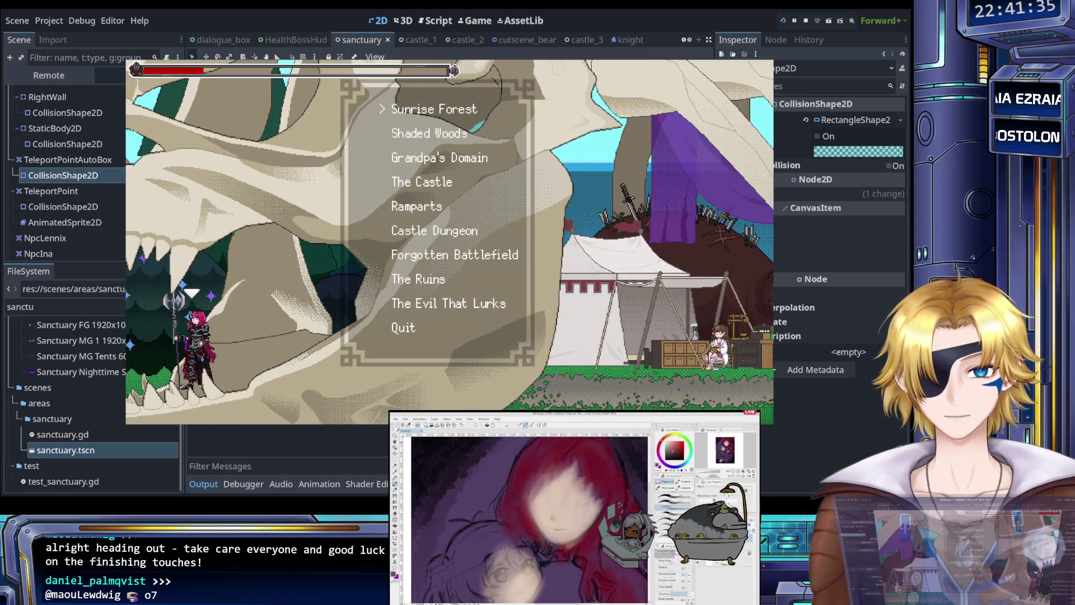
click(783, 21)
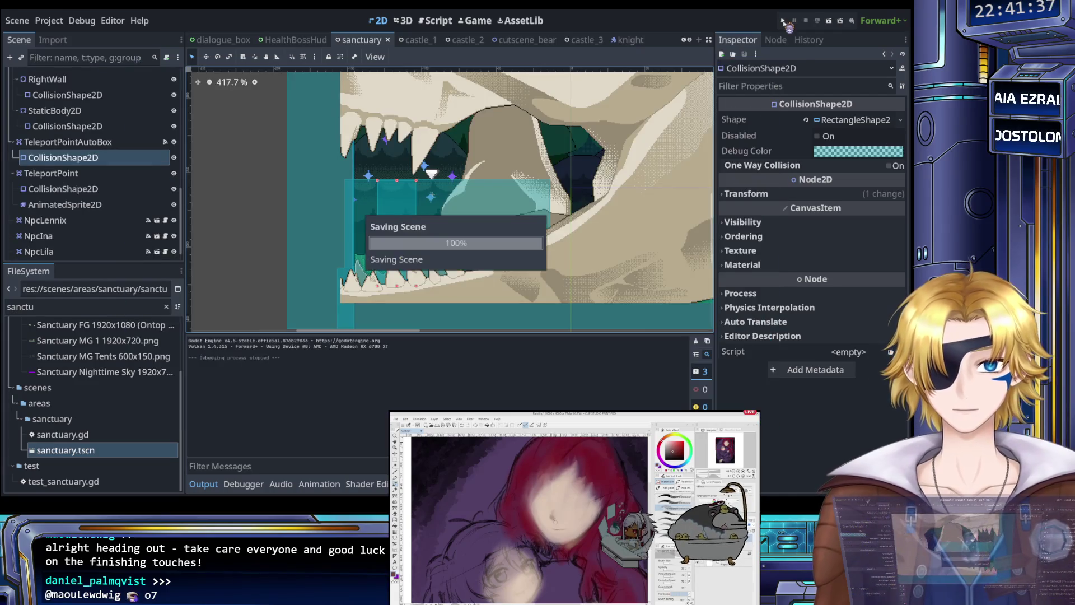
key(ctrl+z)
key(ctrl+s)
- Run a new game, trigger the level-select menu at the skull, and close the game
key(F5)
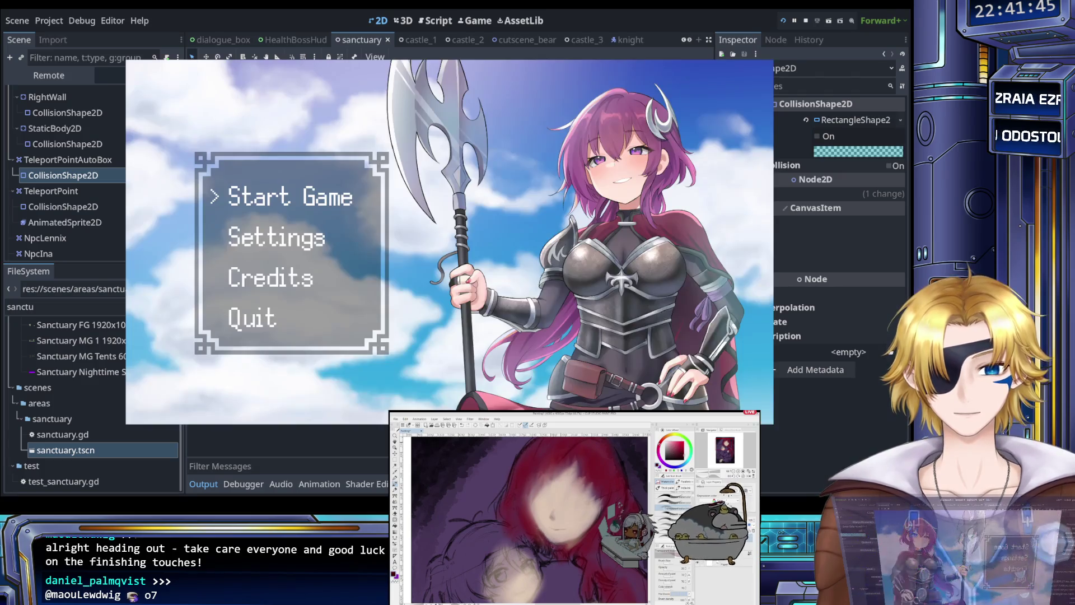
key(Return)
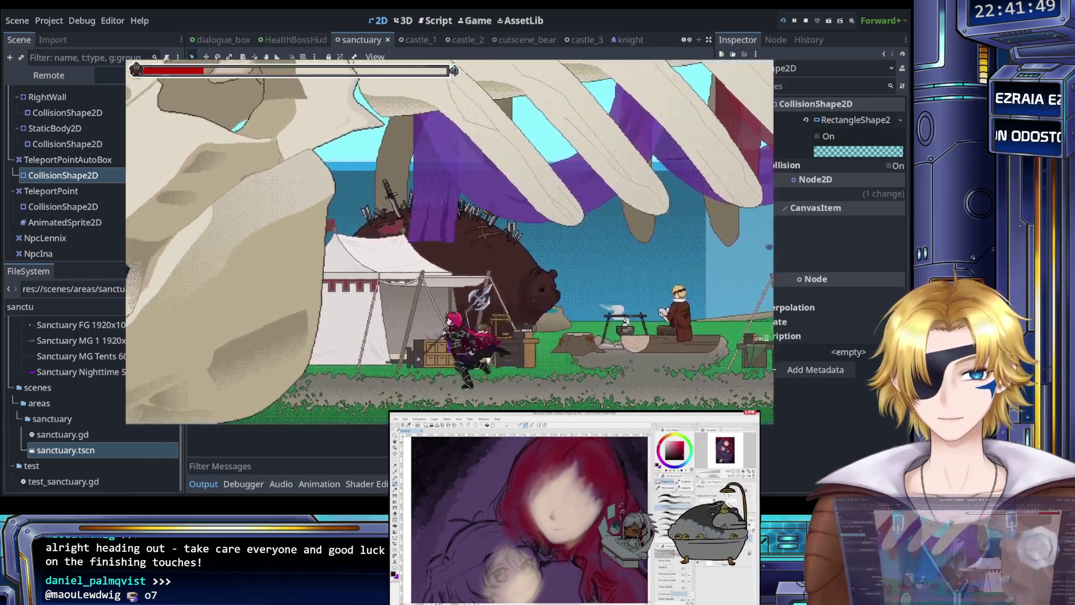
key(Escape)
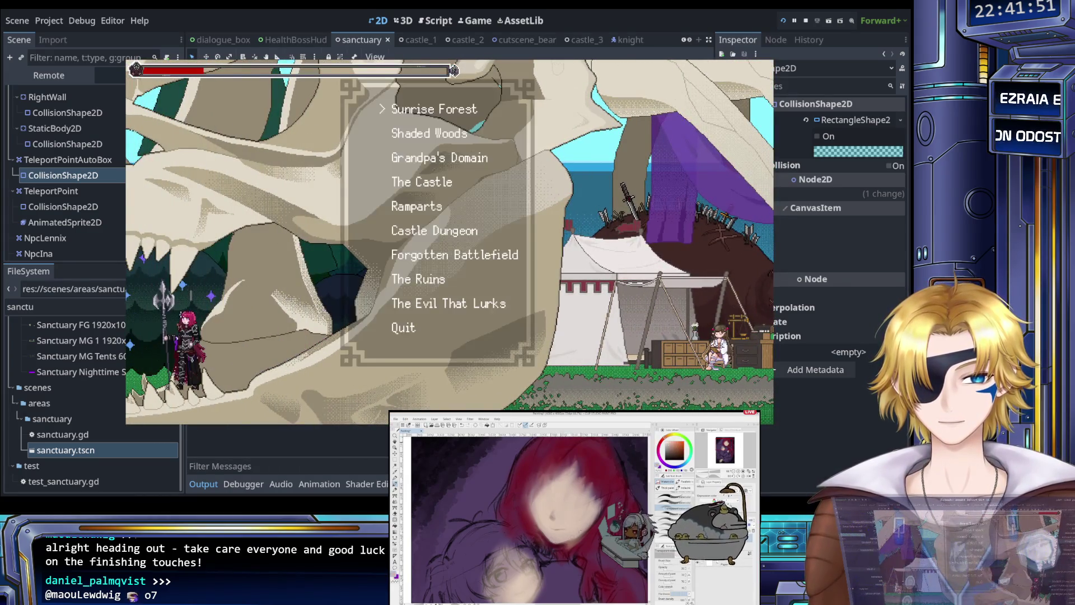
key(Return)
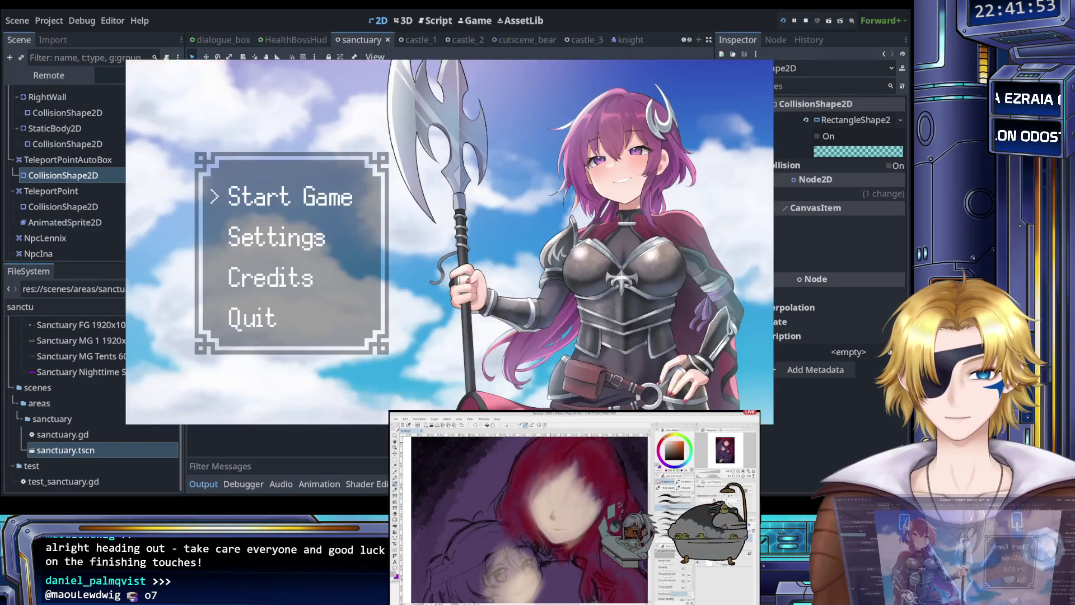
key(F8)
- Nudge the collision box right, save, and run the game to open the teleport menu
key(Right)
key(Right)
key(Right)
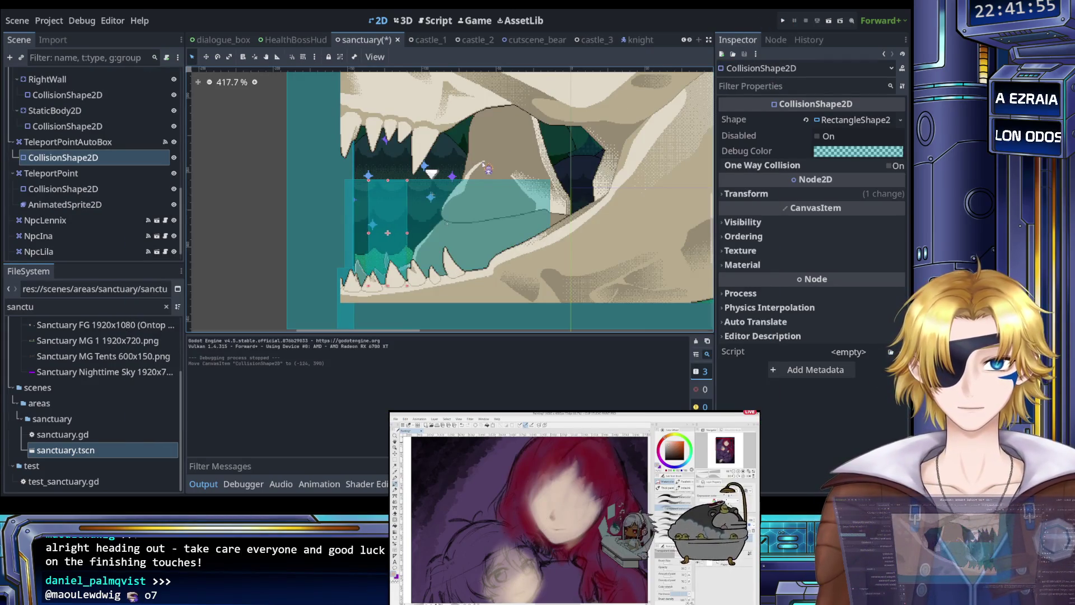
key(ctrl+s)
click(782, 21)
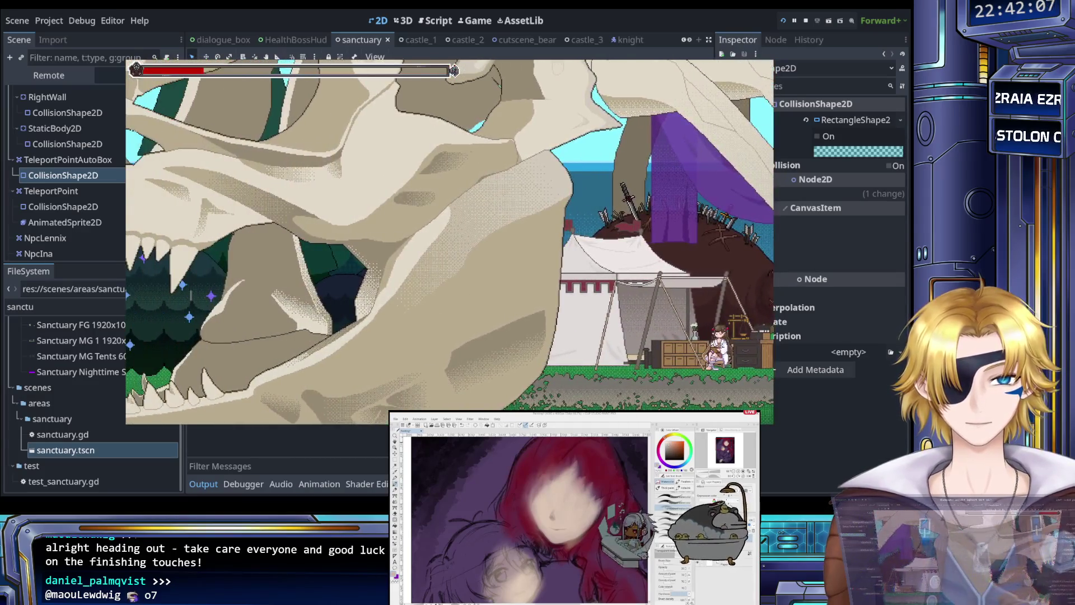
key(Escape)
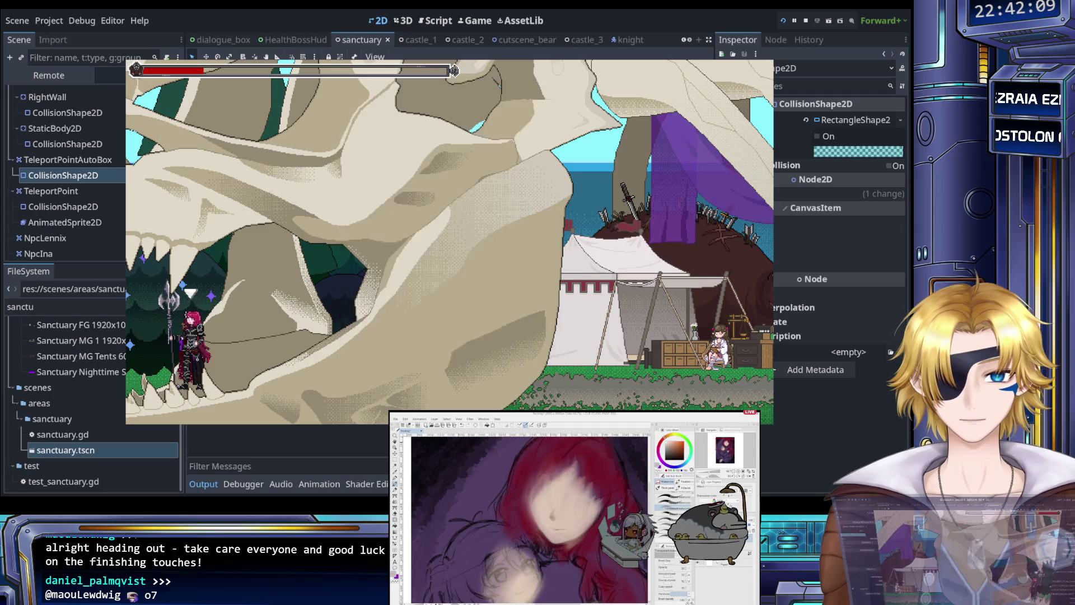
key(Up)
key(Escape)
- Cycle the teleport menu near the crystal, quit the game, and save the sanctuary scene
key(Right)
key(Up)
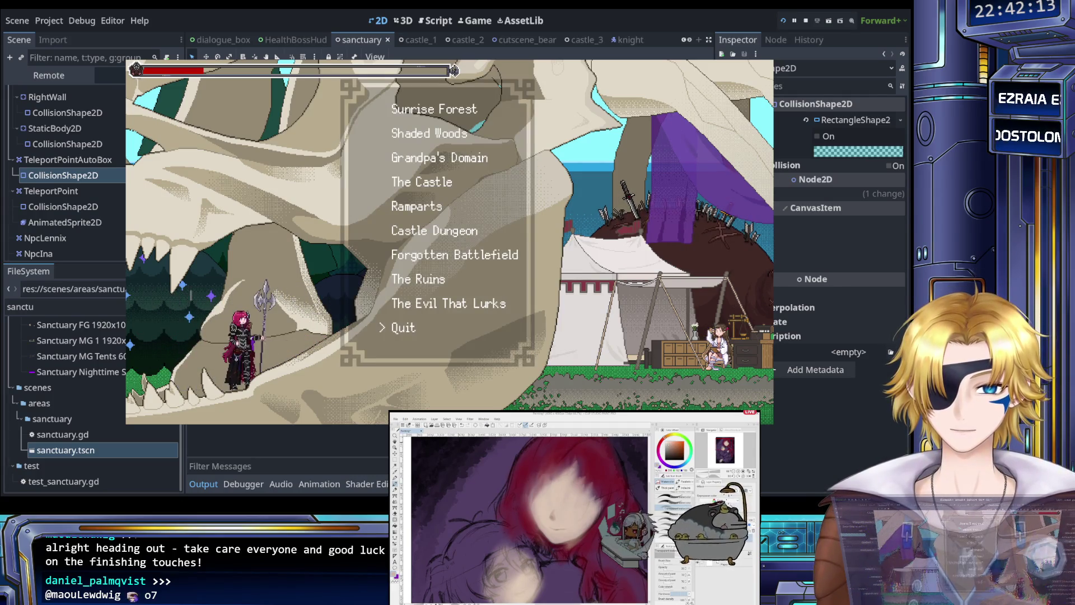
key(Escape)
key(Up)
key(Escape)
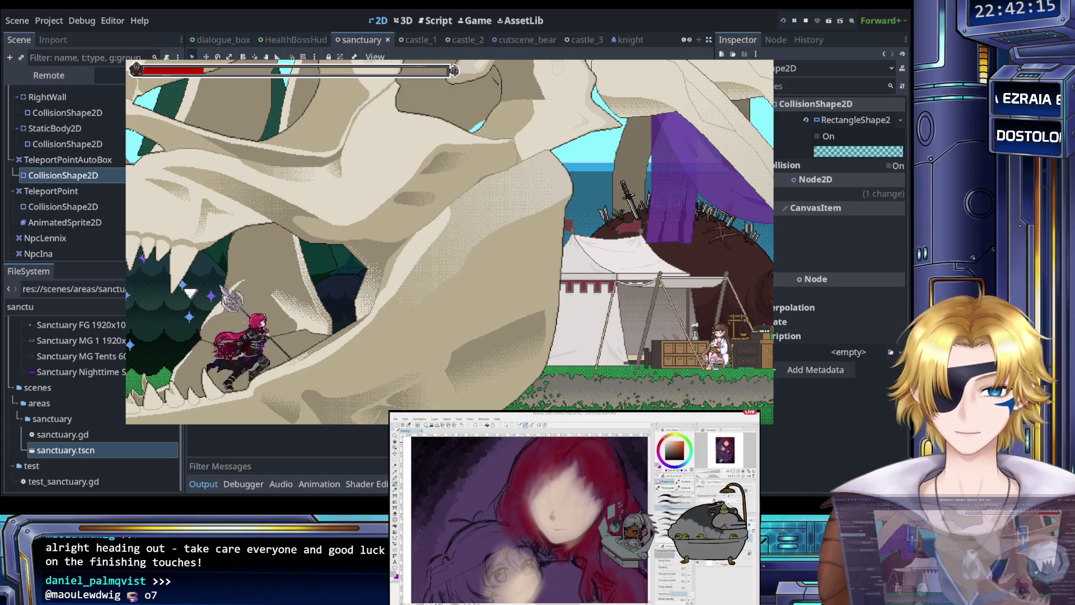
key(Escape)
click(805, 21)
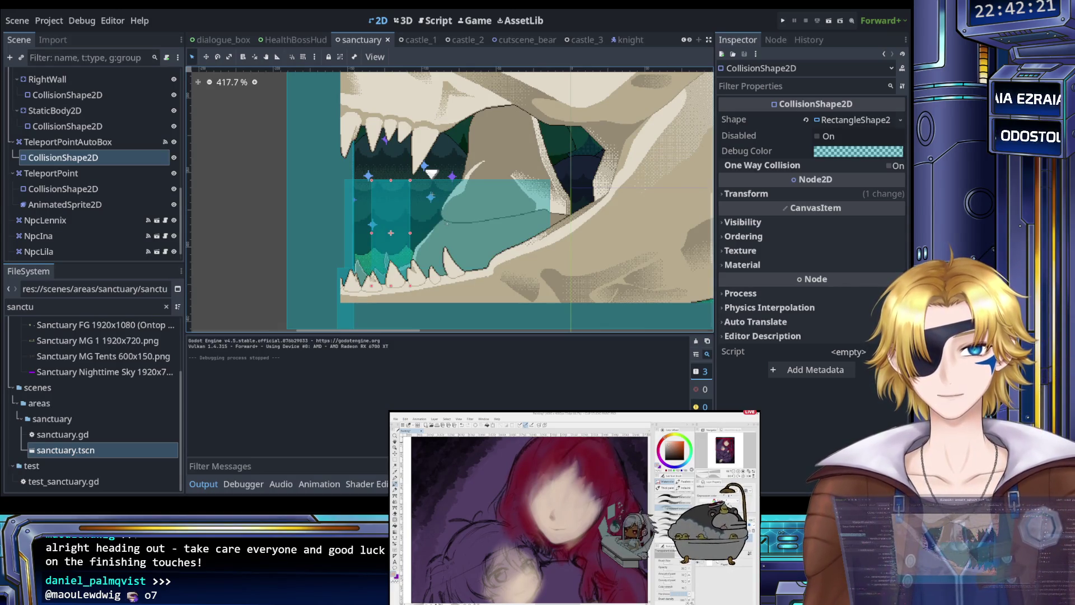
key(ctrl+s)
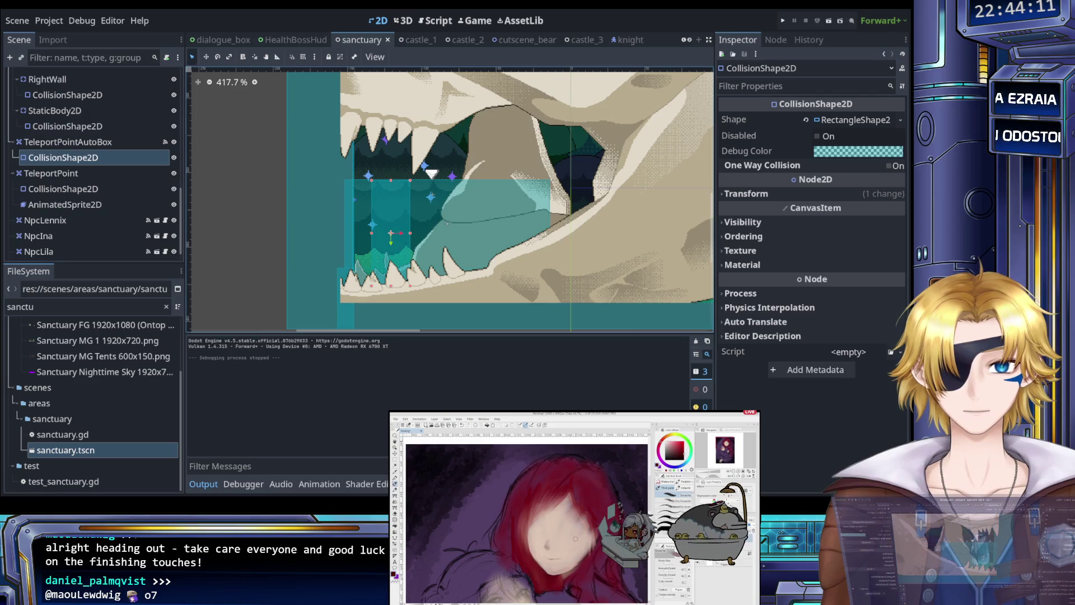
click(780, 22)
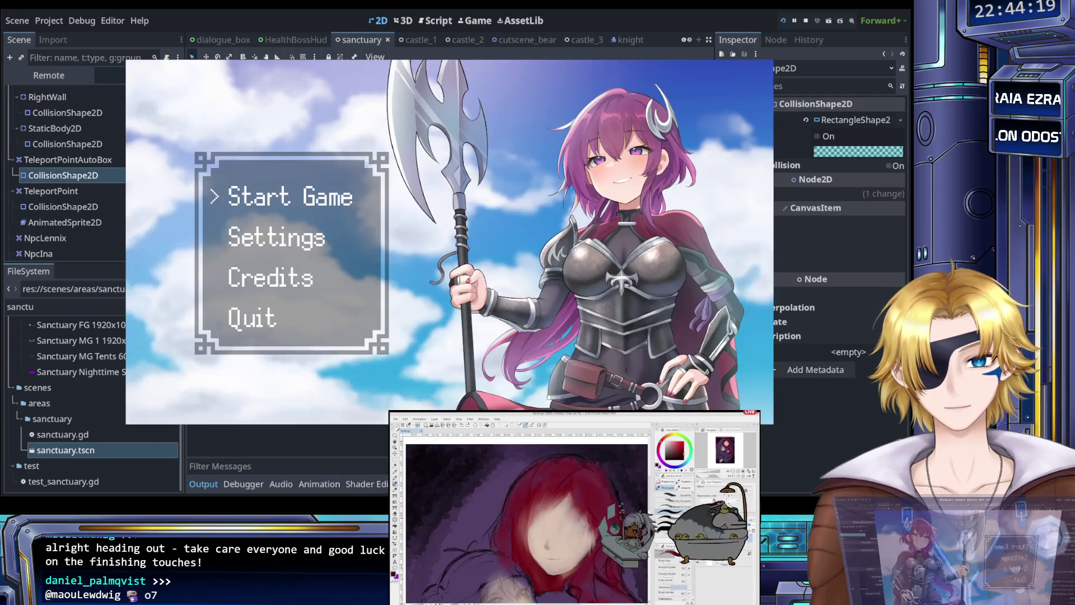
key(Return)
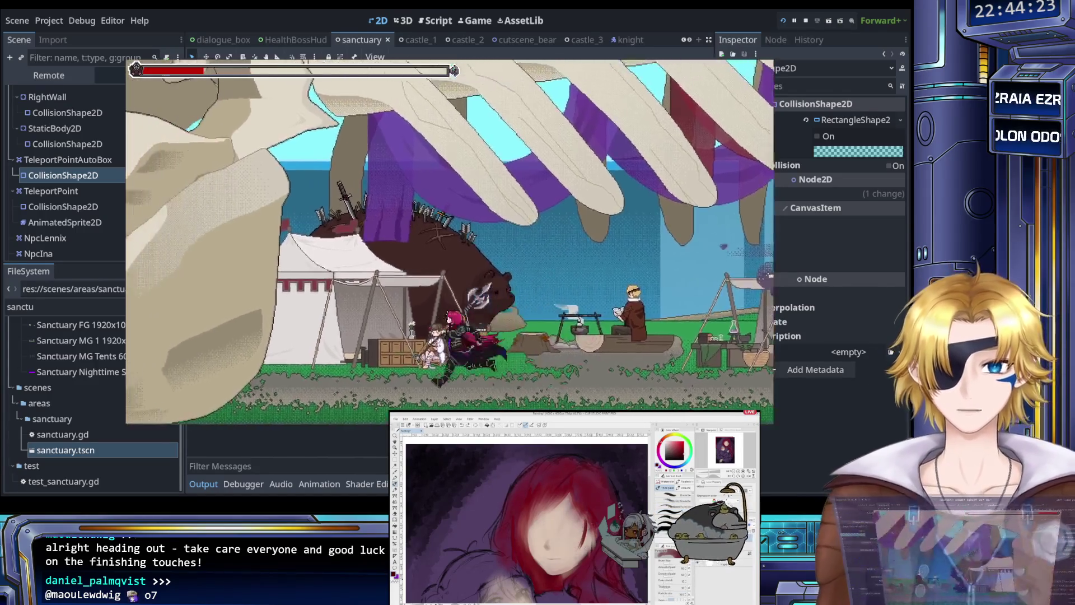
key(Left)
key(Escape)
key(Up)
key(Escape)
key(Up)
key(Escape)
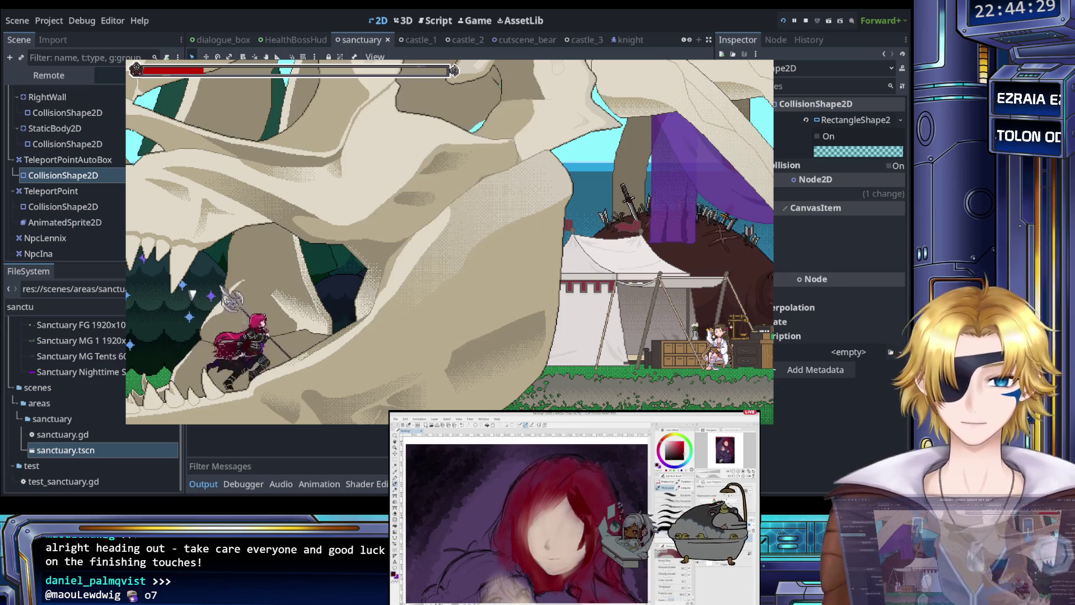
key(Right)
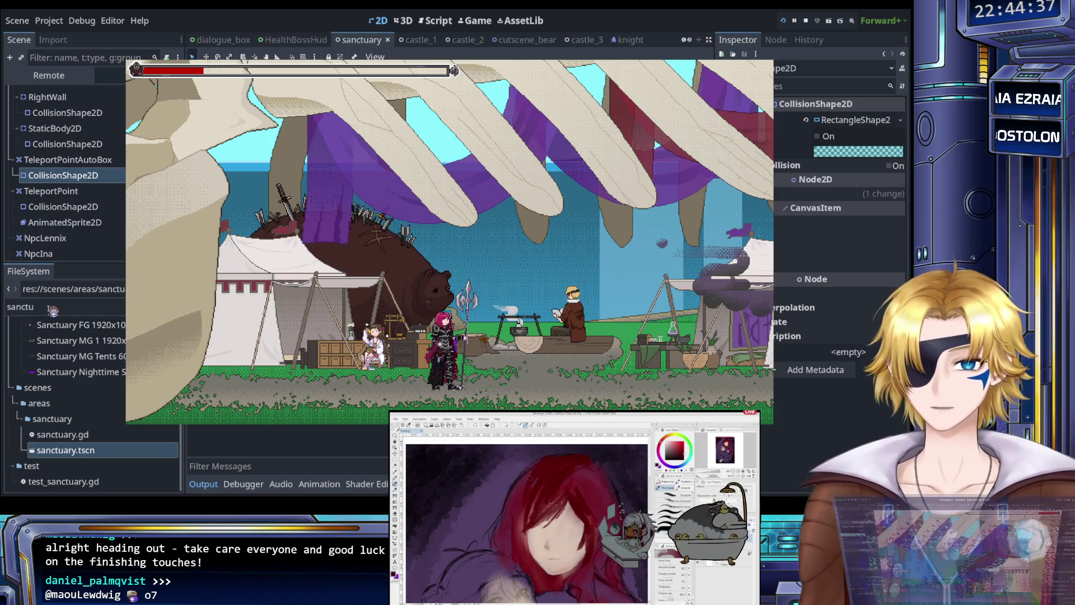
click(7, 308)
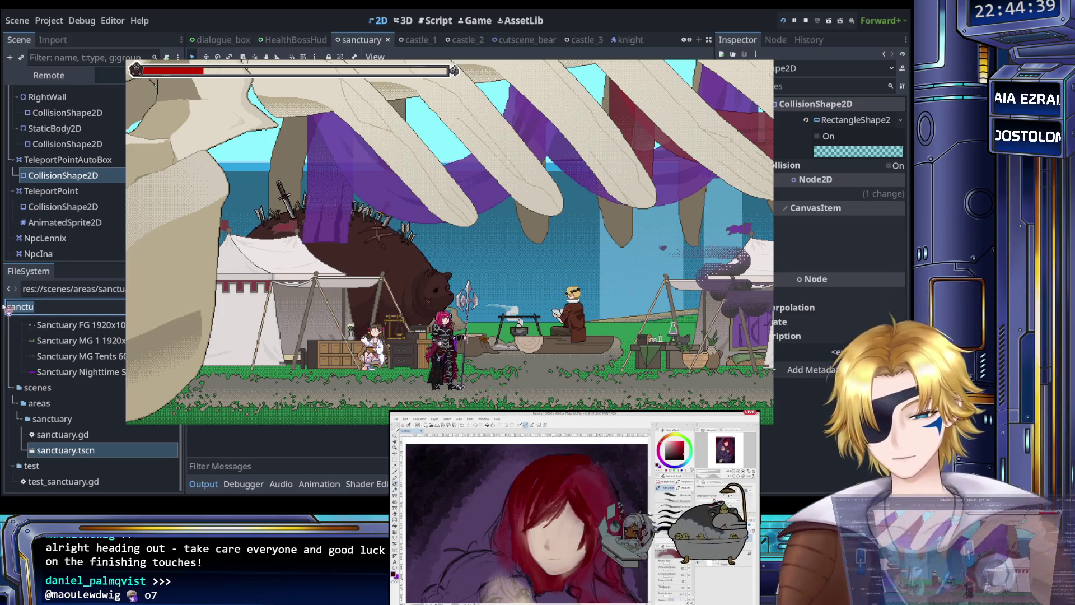
key(F8)
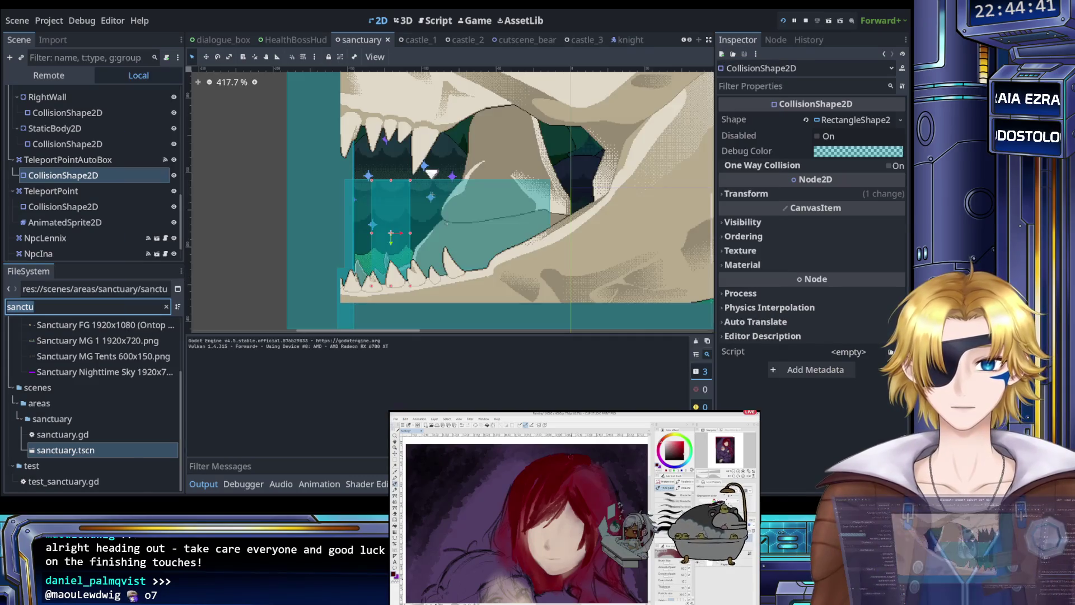
- Filter the FileSystem for 'ui' and open ui_controller.tscn in the 2D editor
click(55, 309)
double_click(57, 310)
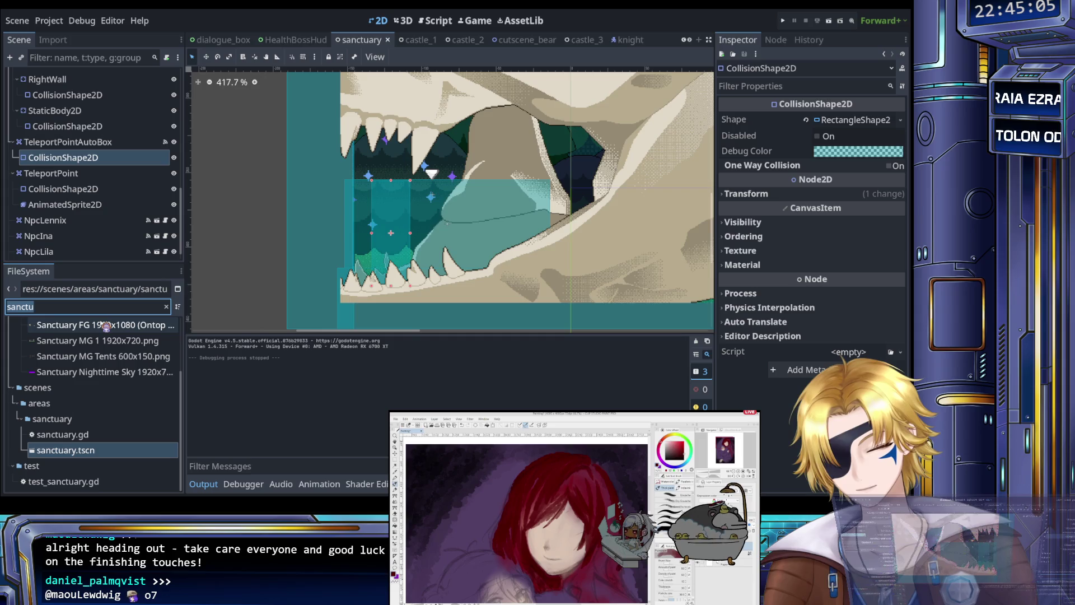
text(ui)
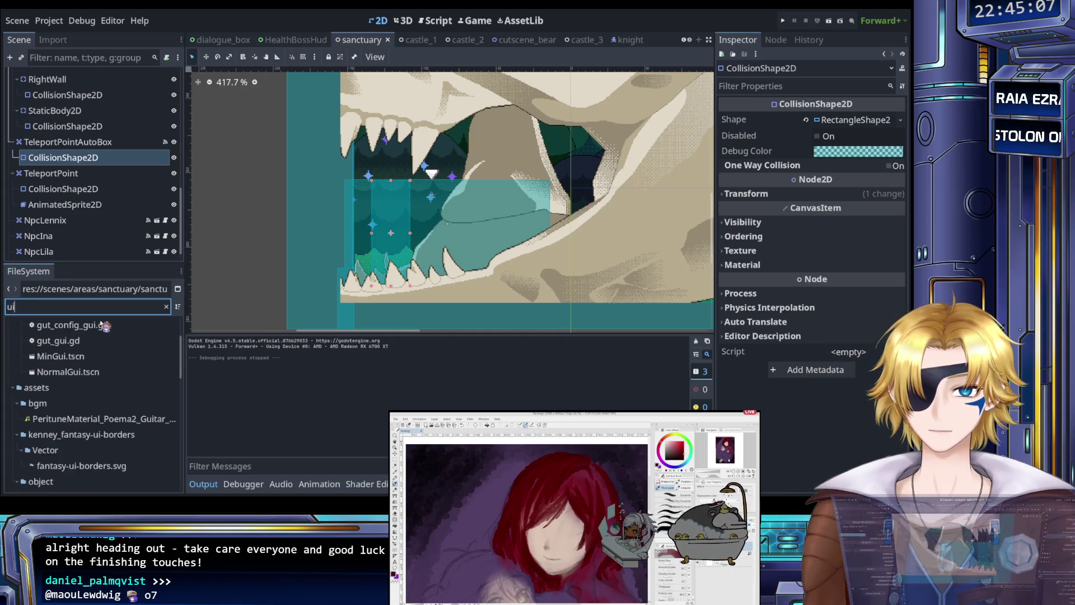
scroll(102, 386, down, 10)
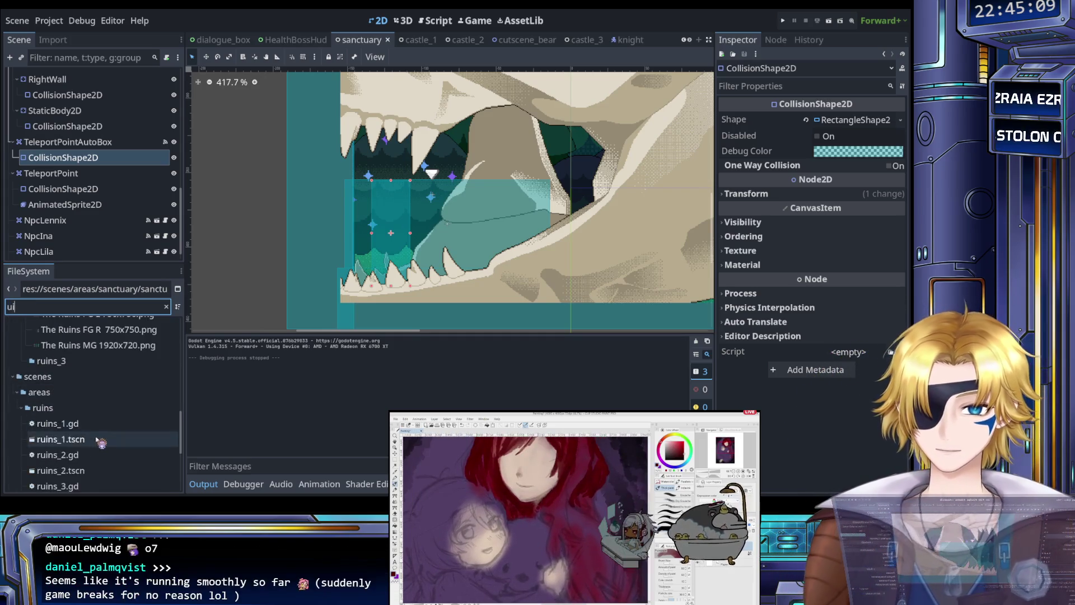
double_click(62, 387)
double_click(66, 403)
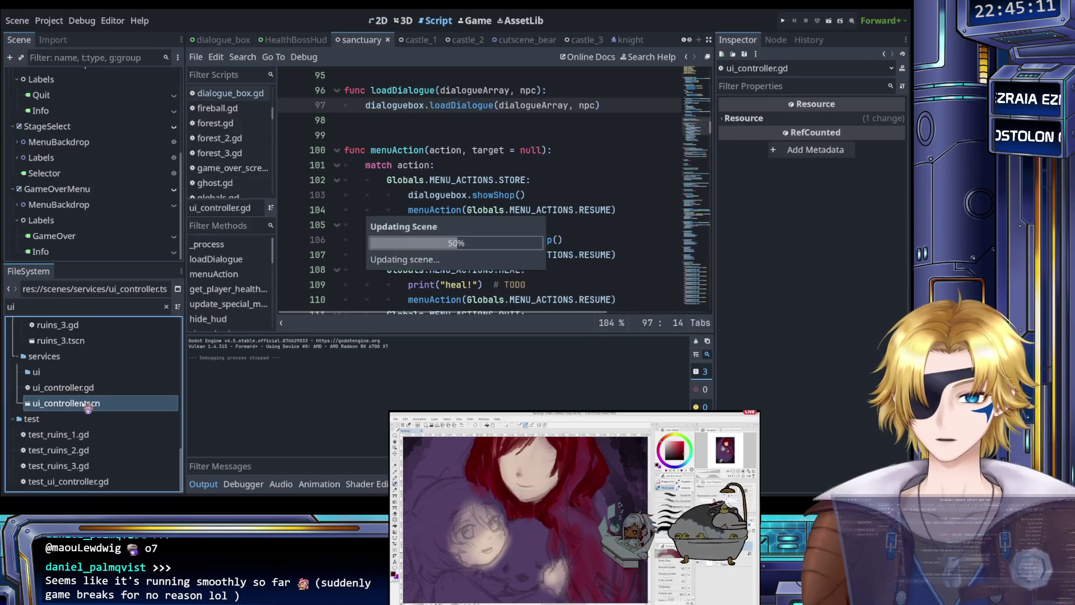
key(ctrl+s)
click(378, 20)
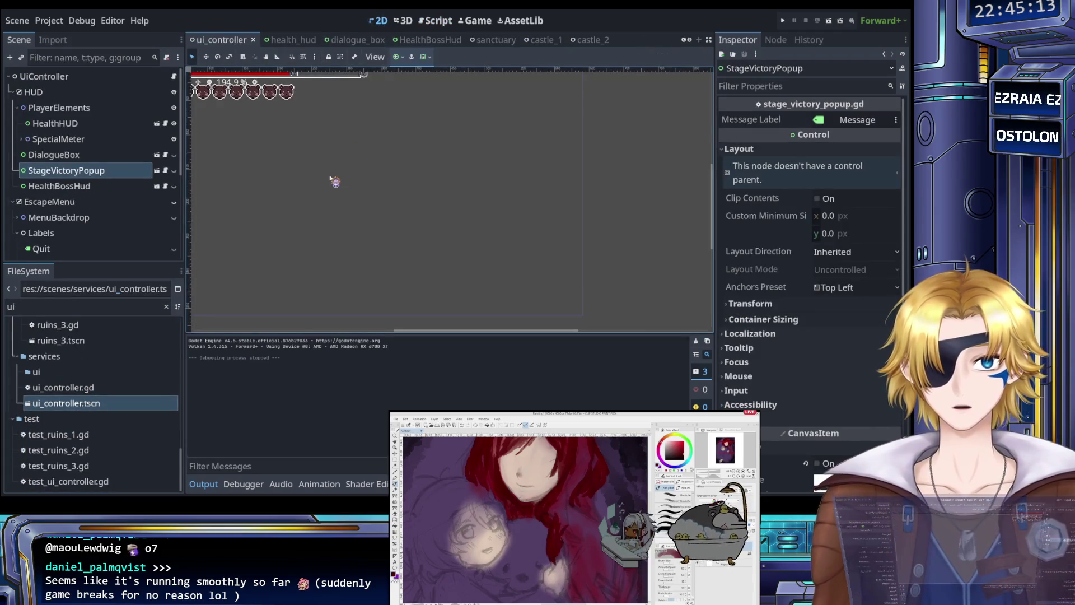
- Unhide StageSelect, then change its Quit label's text to 'Close' and save
scroll(69, 180, down, 3)
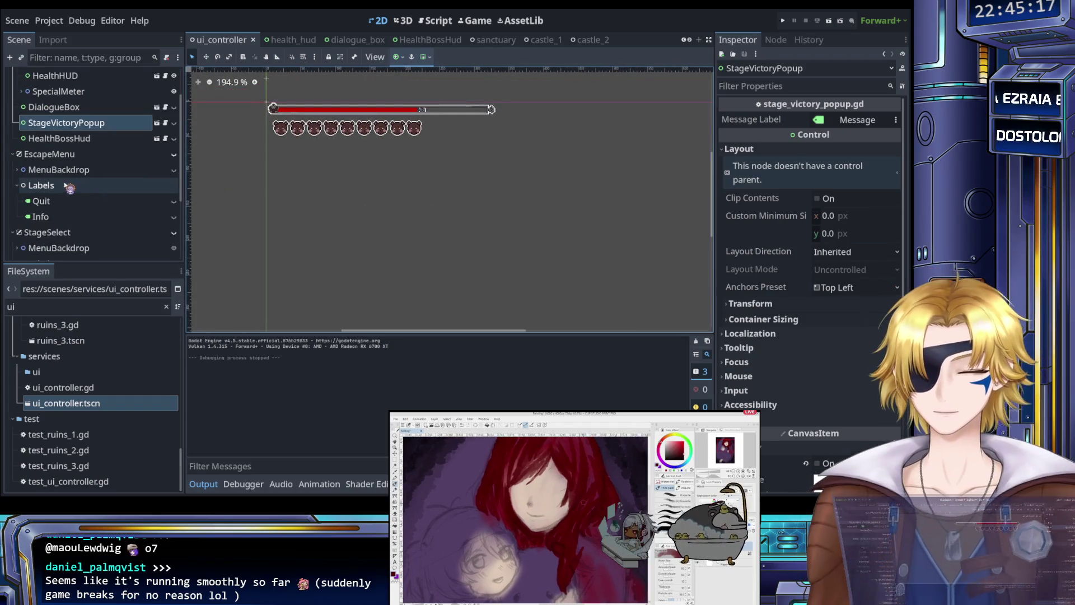
scroll(79, 193, down, 5)
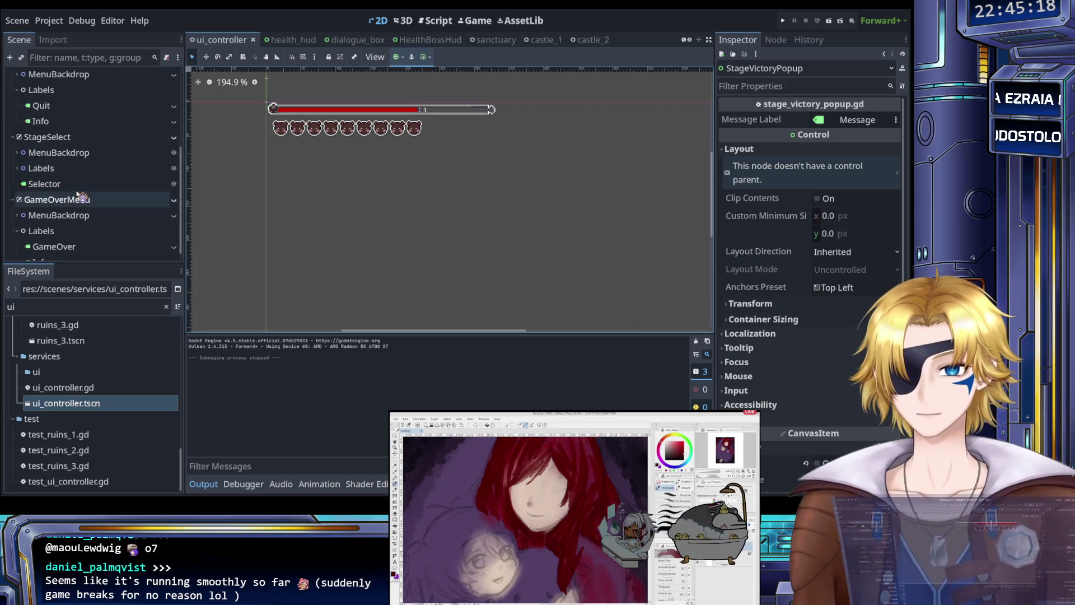
click(174, 137)
scroll(312, 228, up, 8)
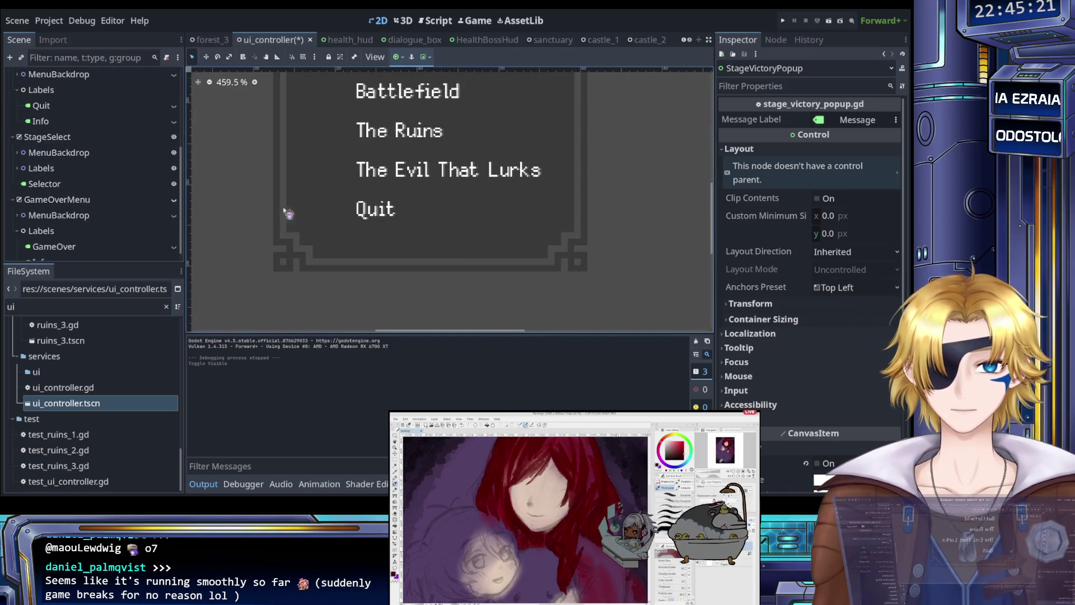
click(17, 168)
scroll(62, 197, down, 5)
click(73, 230)
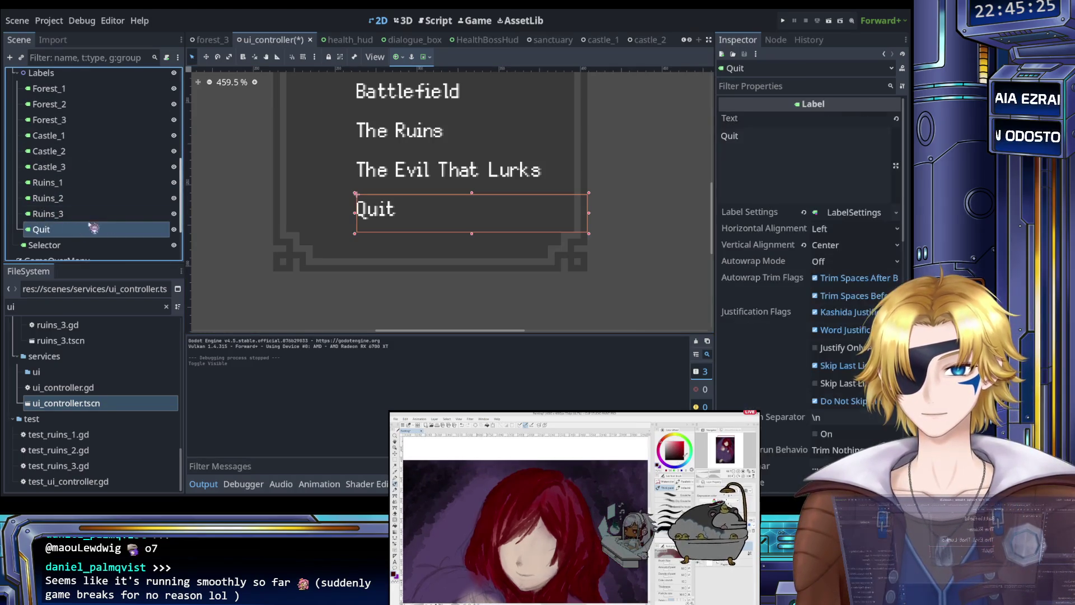
text(Close)
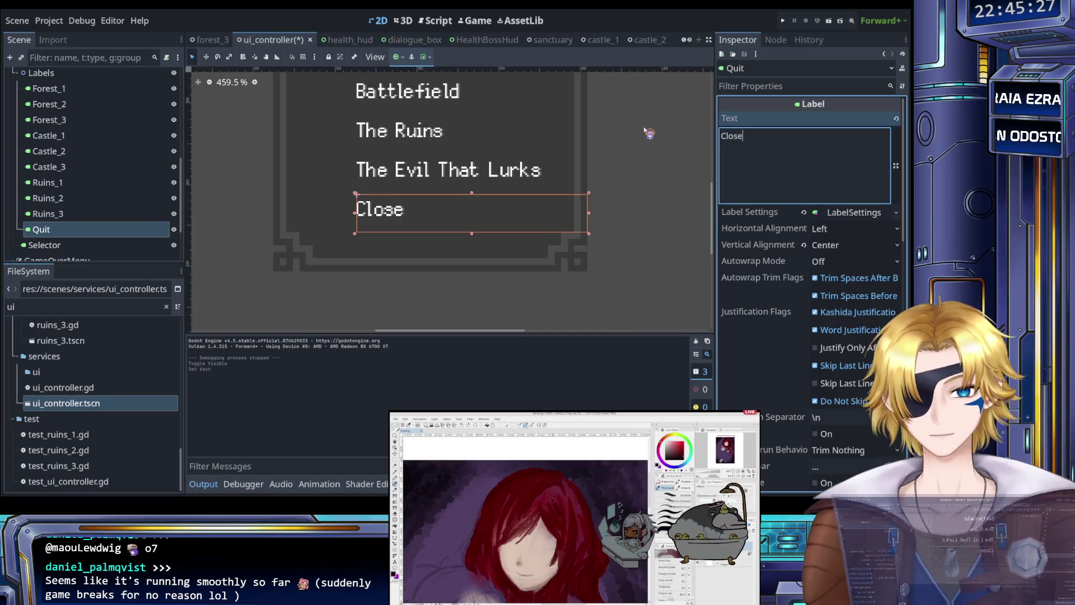
key(ctrl+s)
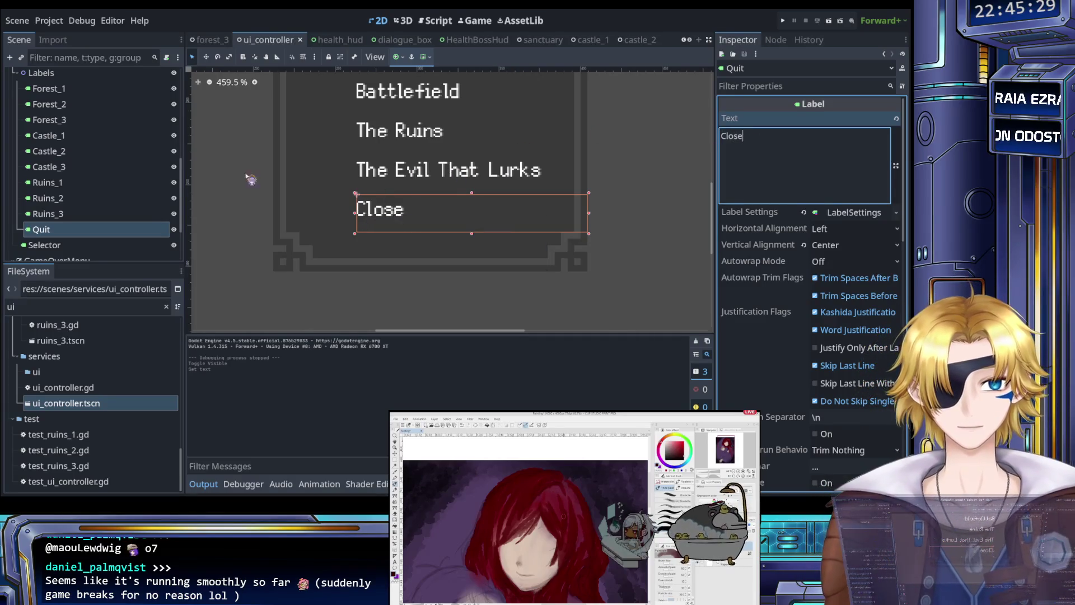
scroll(258, 185, down, 8)
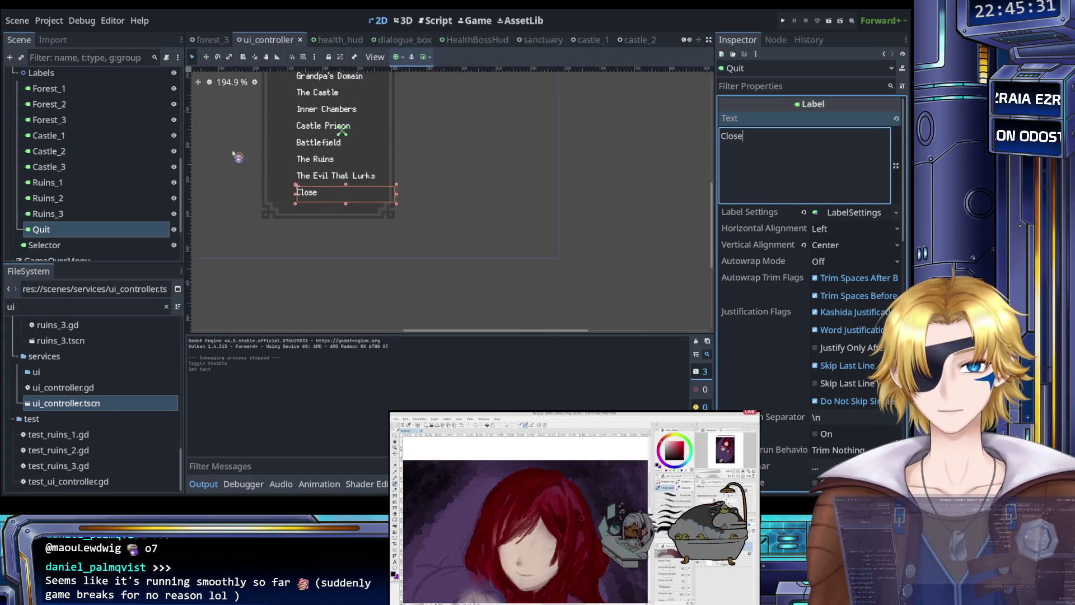
scroll(281, 241, down, 1)
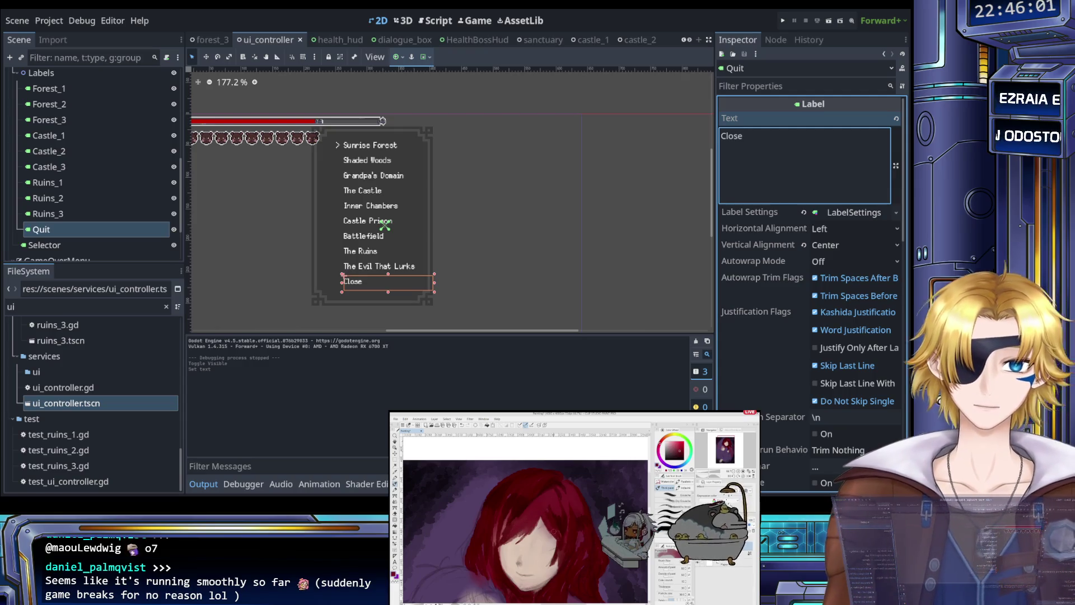
- Run the game with F5, start Sunrise Forest, and press Escape for the quit prompt
key(F5)
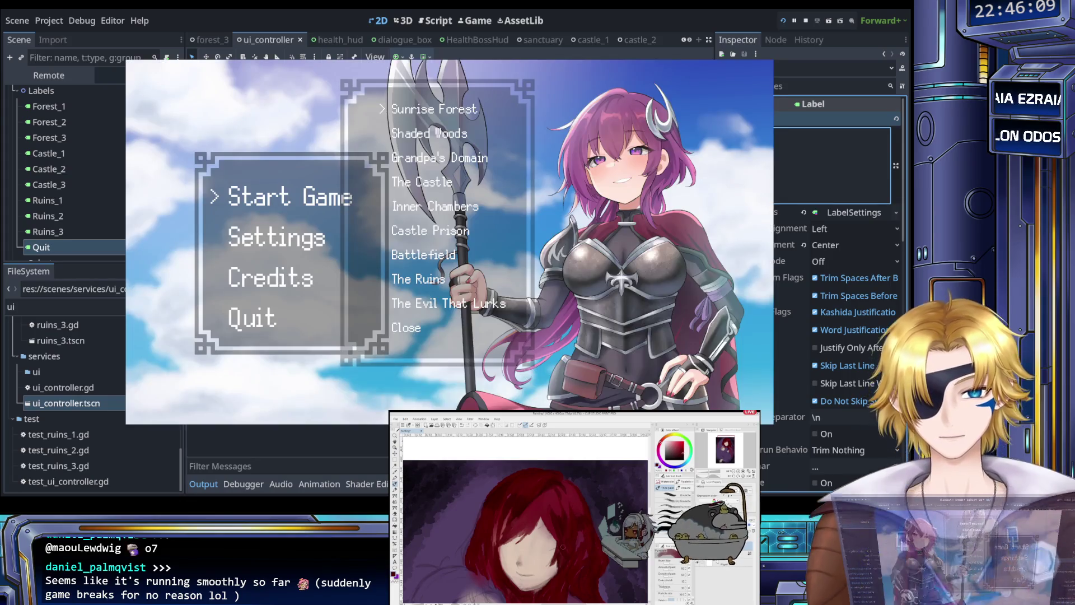
key(Return)
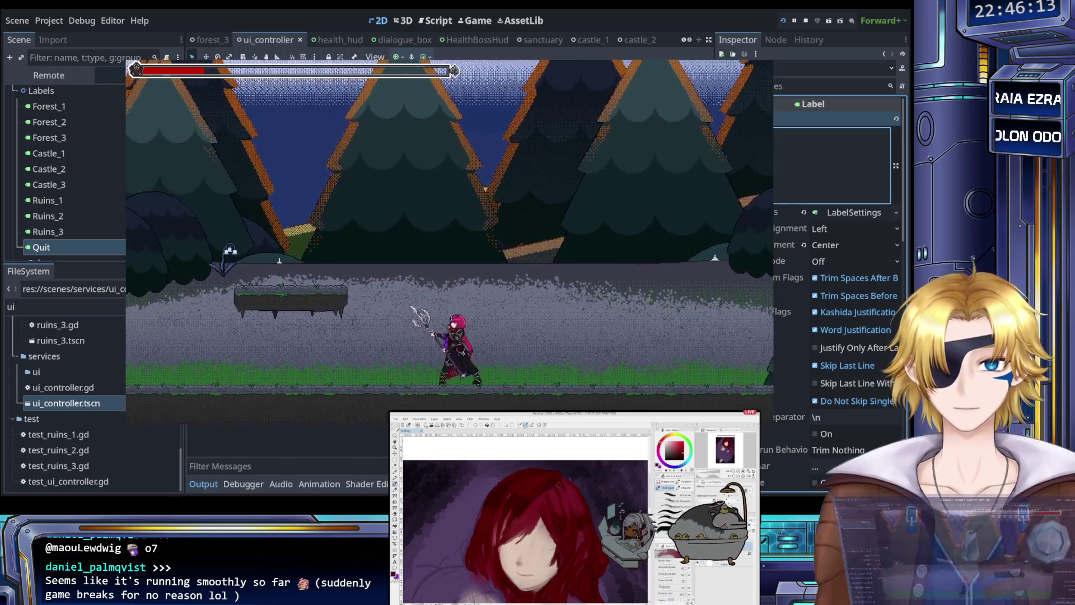
key(Escape)
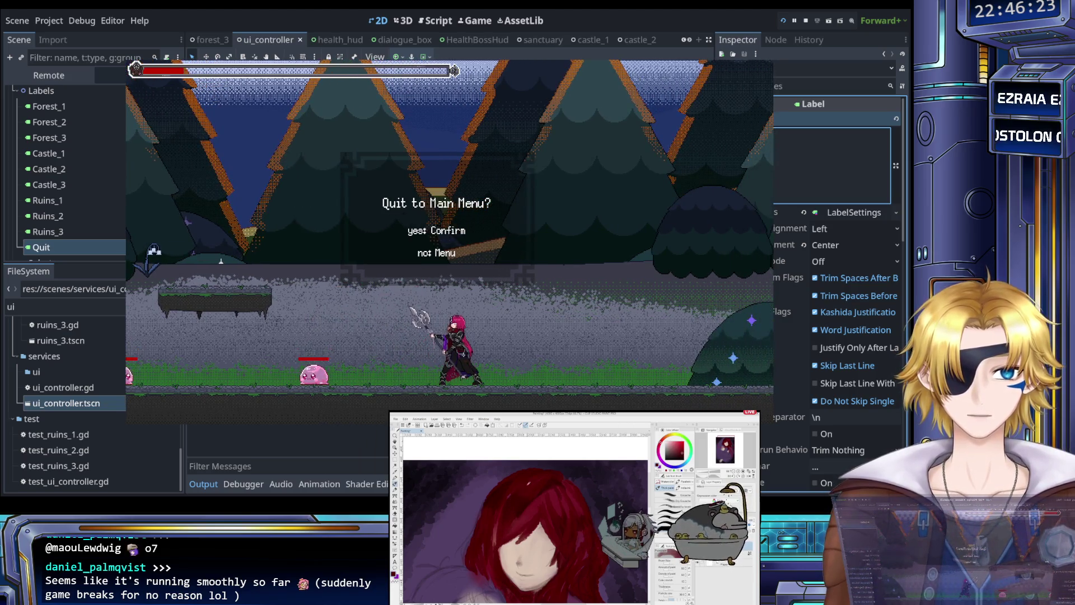
- Confirm quitting to the main menu, ending the test run and returning to the ui_controller scene
key(Return)
key(Return)
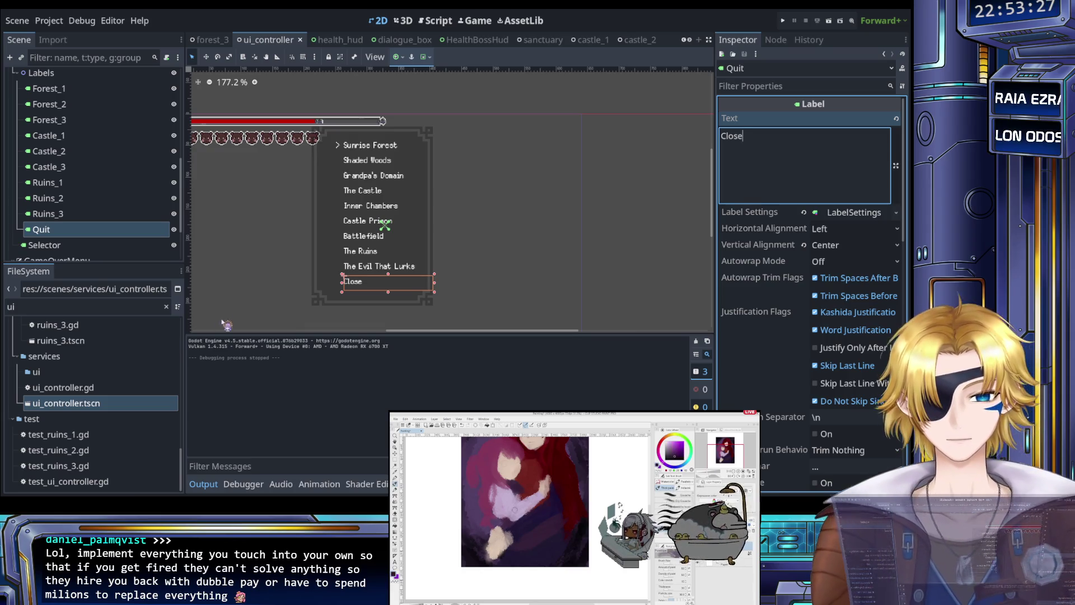
scroll(150, 241, up, 5)
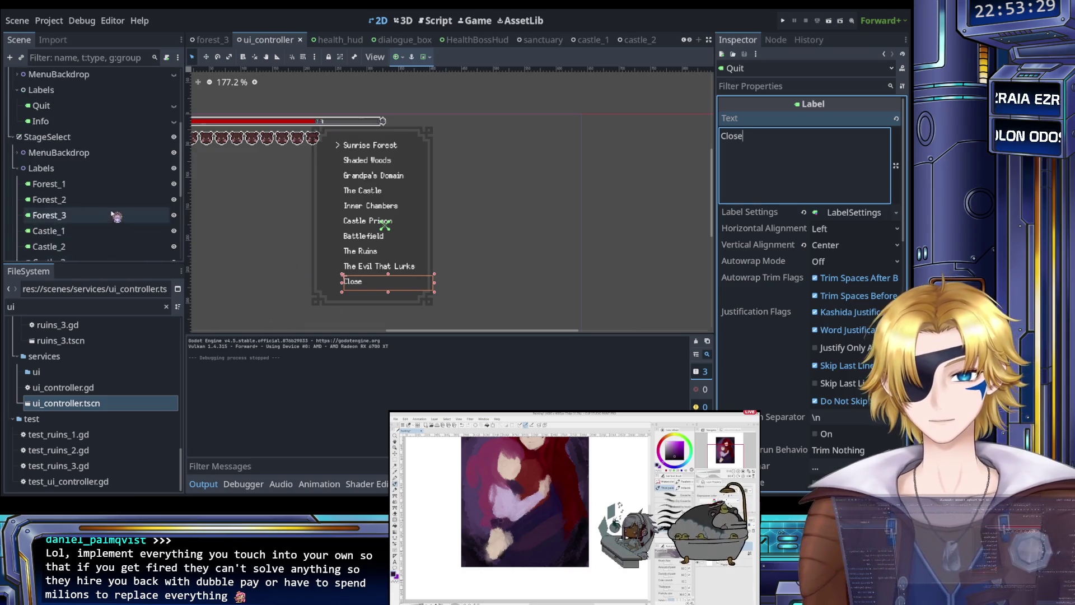
- Hide the StageSelect menu on the canvas
click(175, 186)
scroll(137, 208, up, 4)
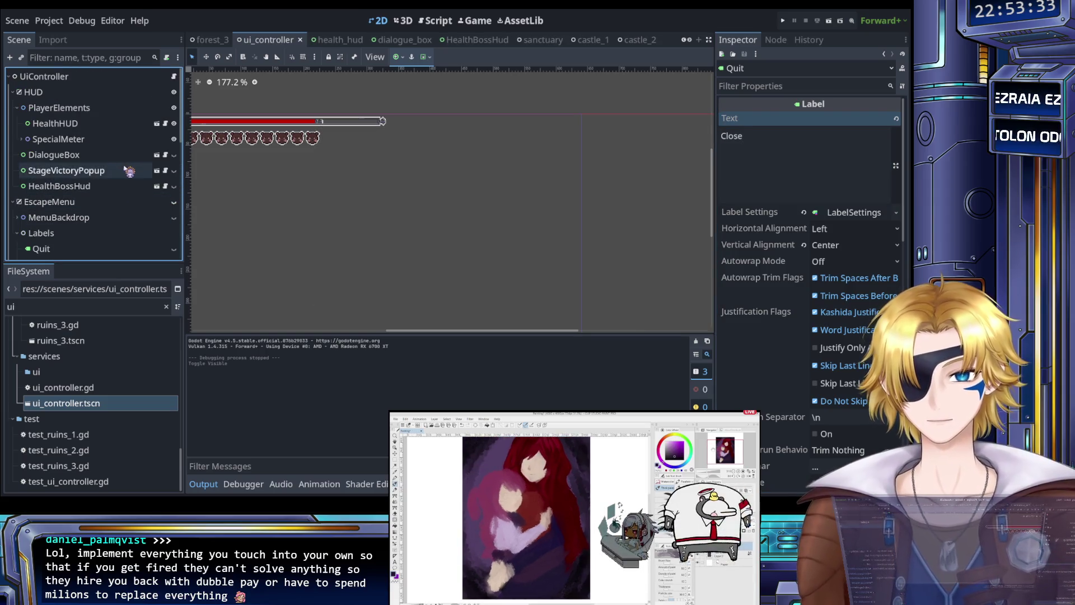
scroll(123, 184, down, 1)
- Make EscapeMenu, MenuBackdrop, Labels and the Quit to Main Menu text visible, then save the scene
click(174, 177)
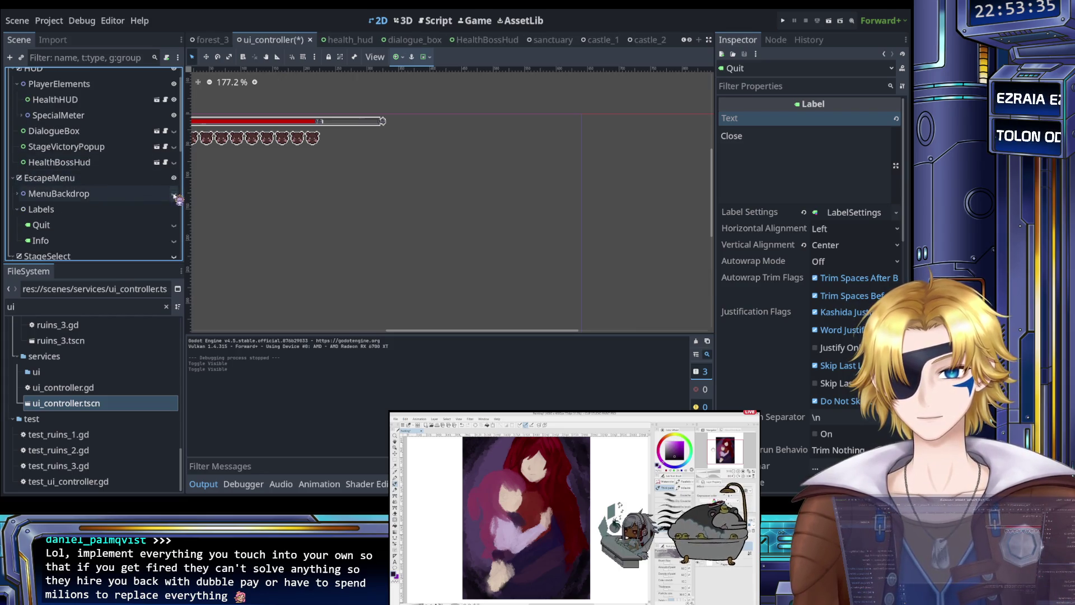
click(174, 194)
scroll(177, 198, down, 2)
click(173, 177)
click(174, 192)
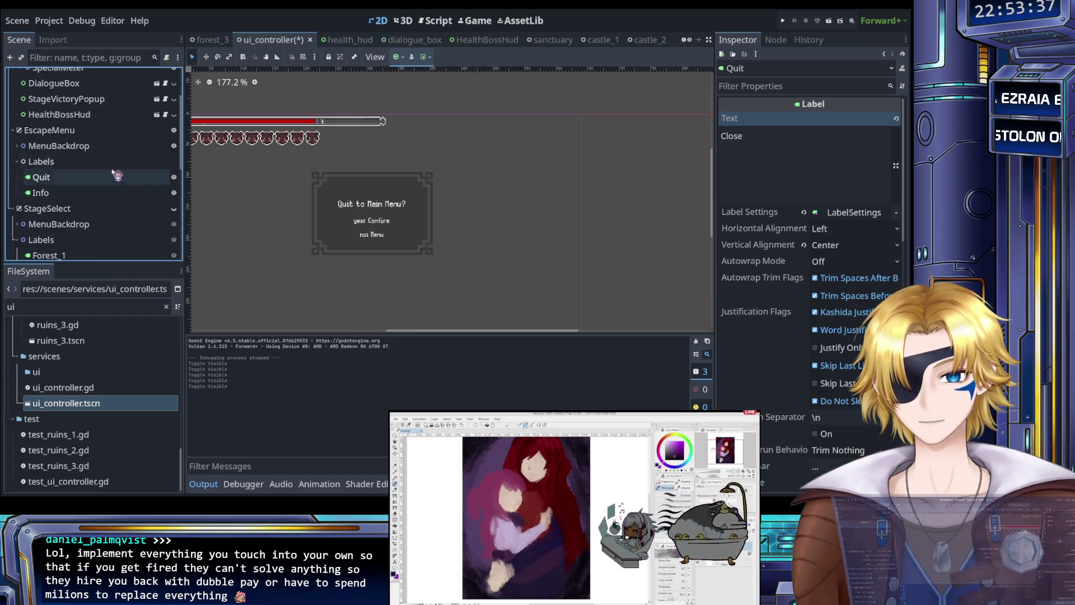
key(ctrl+s)
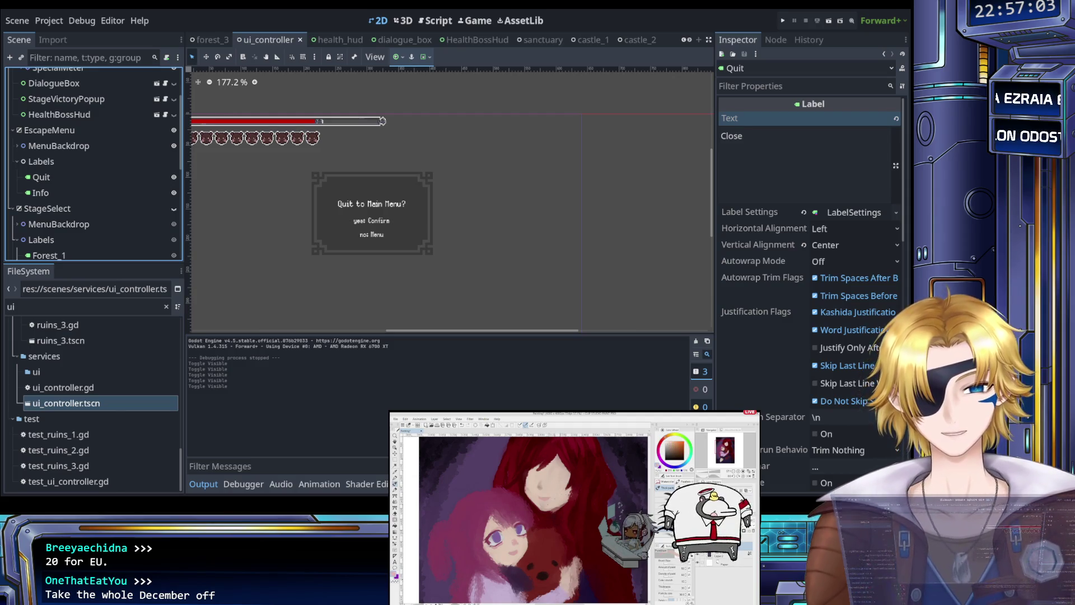
- Make the Controls key-bindings node visible, save the scene, and pan to frame both menu panels
click(482, 330)
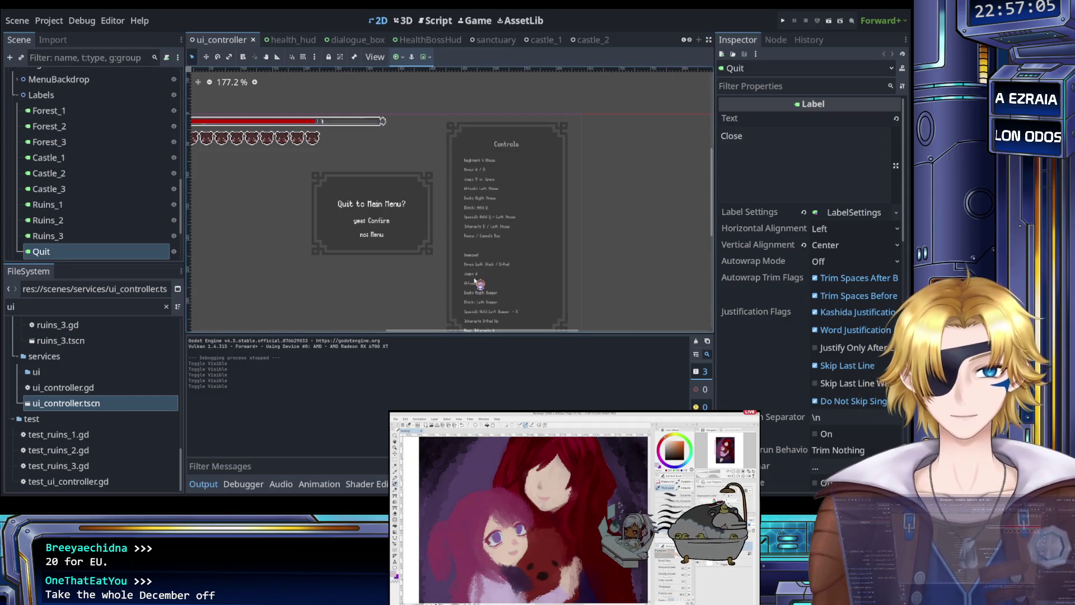
key(ctrl+s)
drag(447, 285, 370, 219)
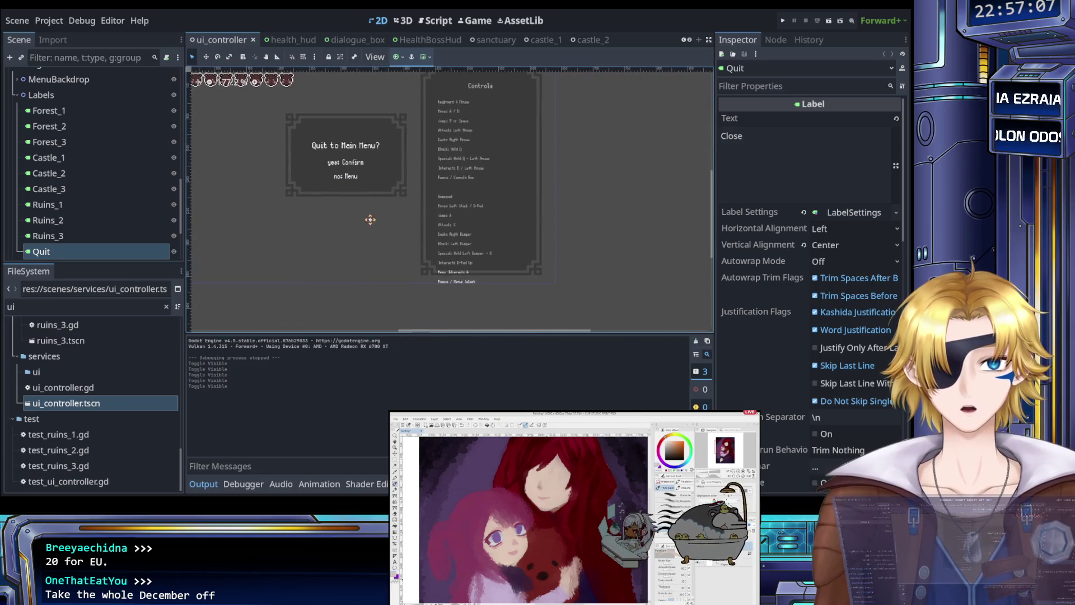
scroll(479, 209, up, 4)
scroll(446, 246, down, 2)
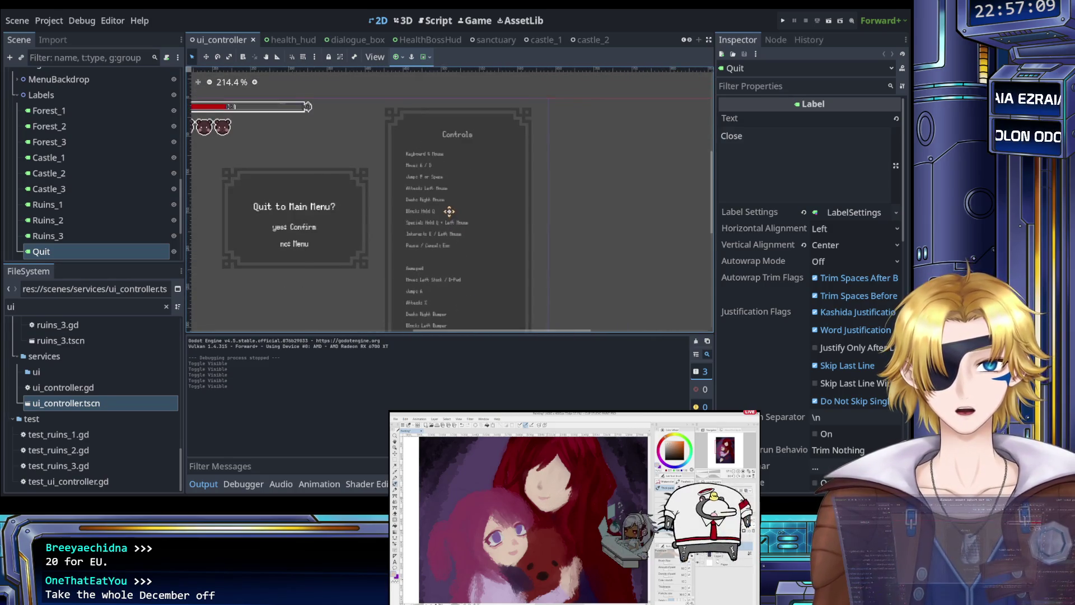
scroll(453, 215, down, 5)
scroll(507, 238, up, 1)
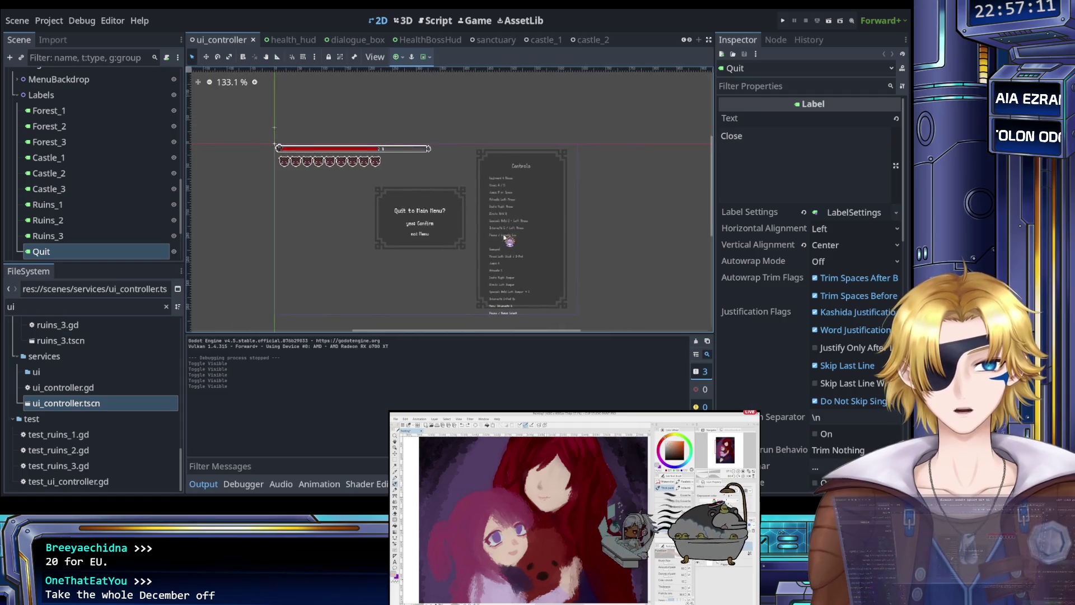
scroll(505, 238, up, 7)
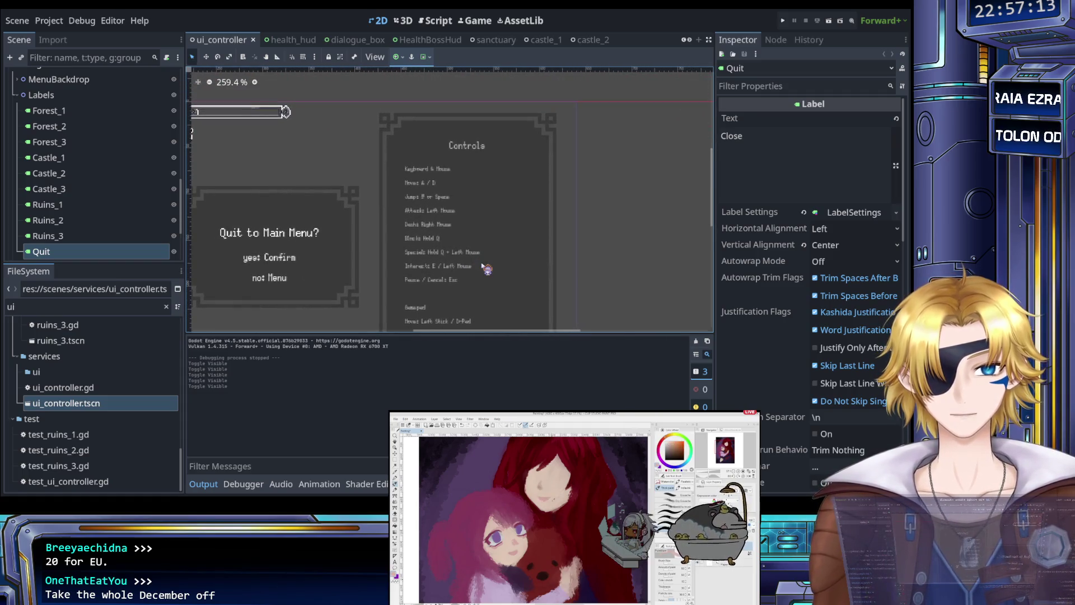
scroll(483, 267, up, 10)
scroll(478, 269, down, 14)
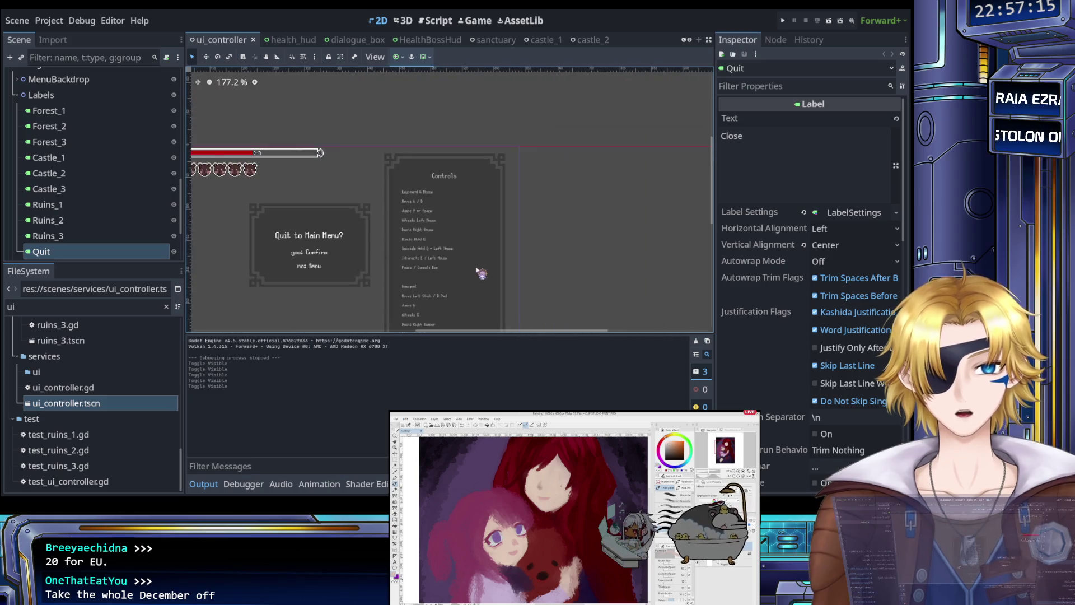
scroll(460, 239, up, 6)
mouse_move(431, 276)
mouse_down()
mouse_move(420, 201)
mouse_move(453, 254)
mouse_up()
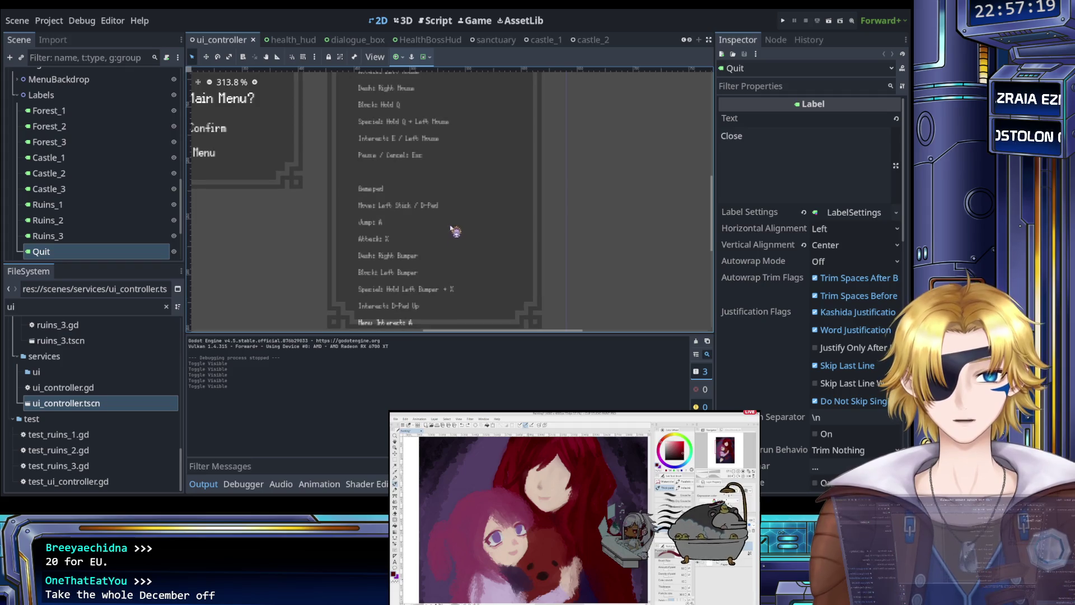
drag(445, 211, 444, 212)
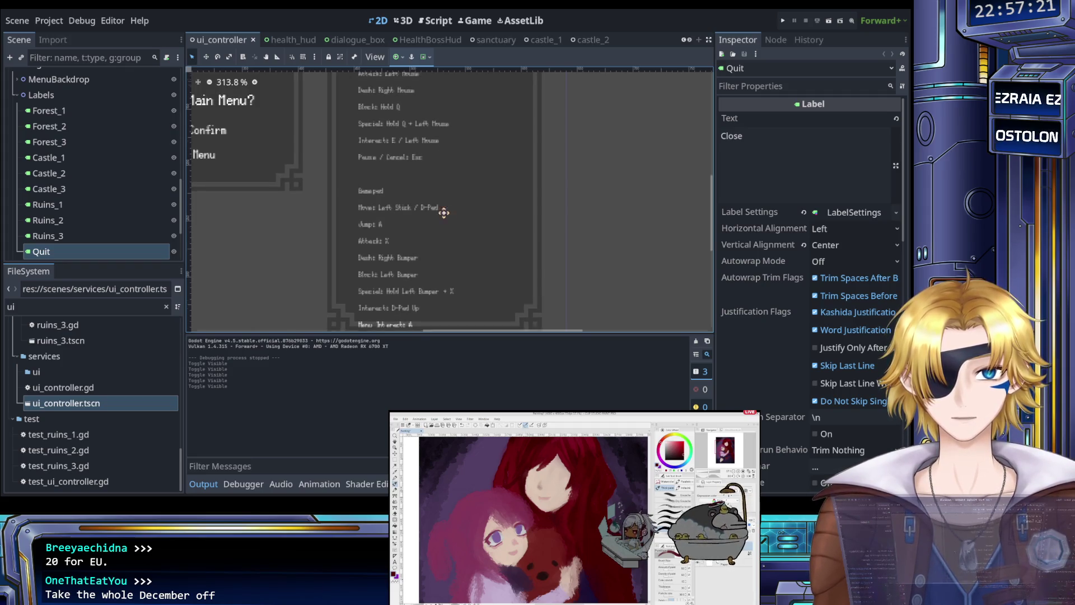
scroll(460, 234, down, 4)
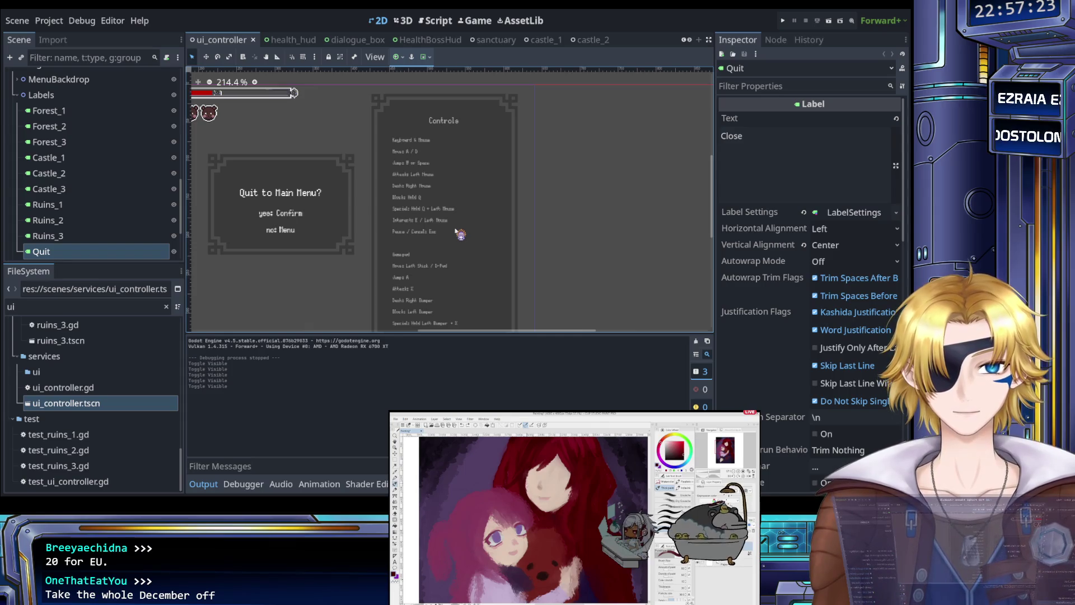
scroll(81, 184, up, 4)
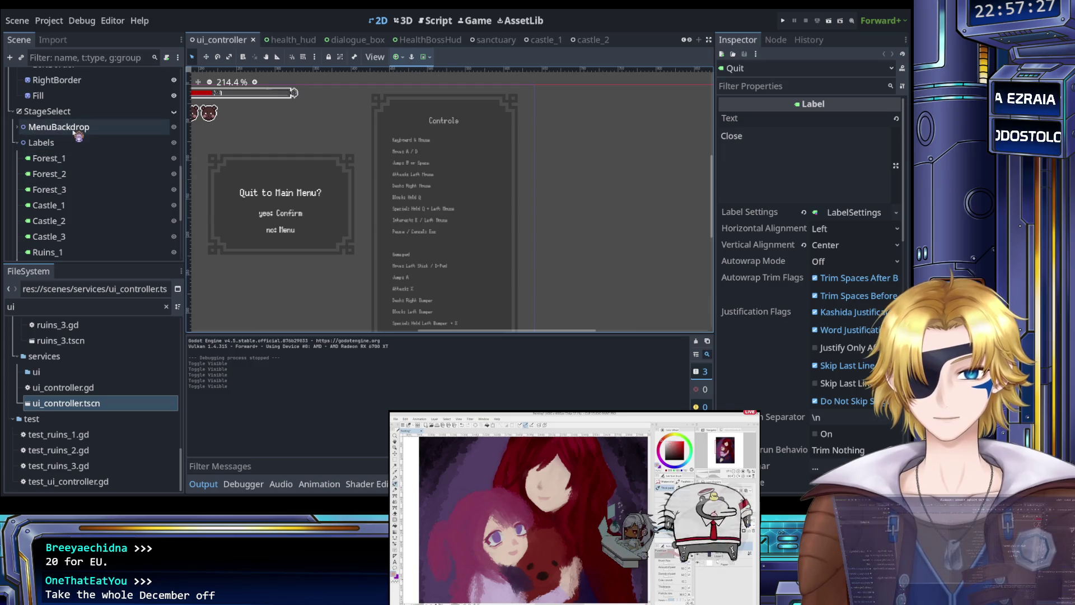
scroll(349, 194, down, 3)
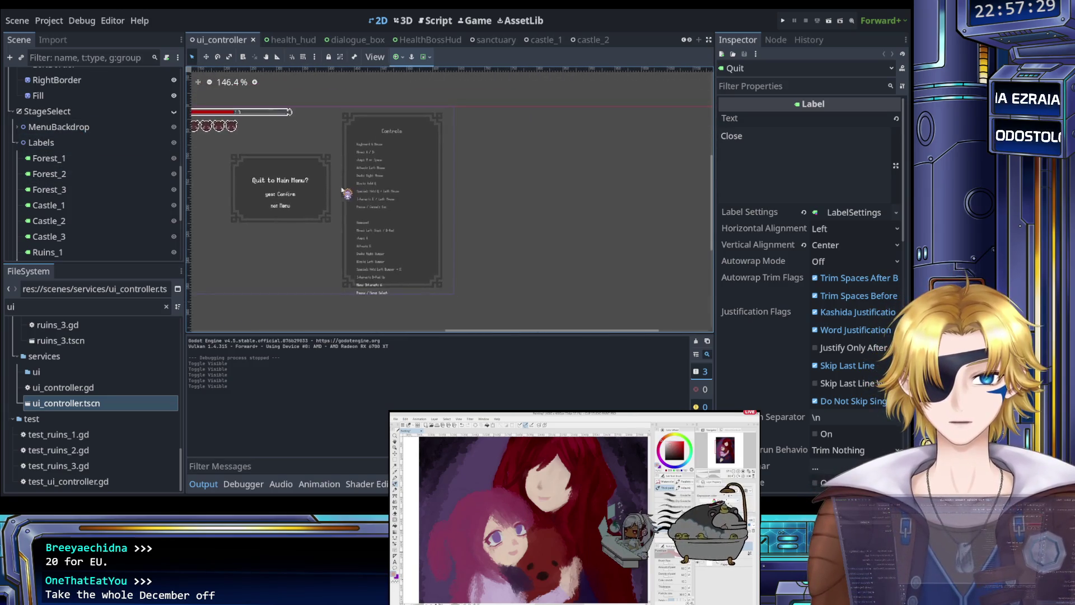
scroll(349, 194, up, 8)
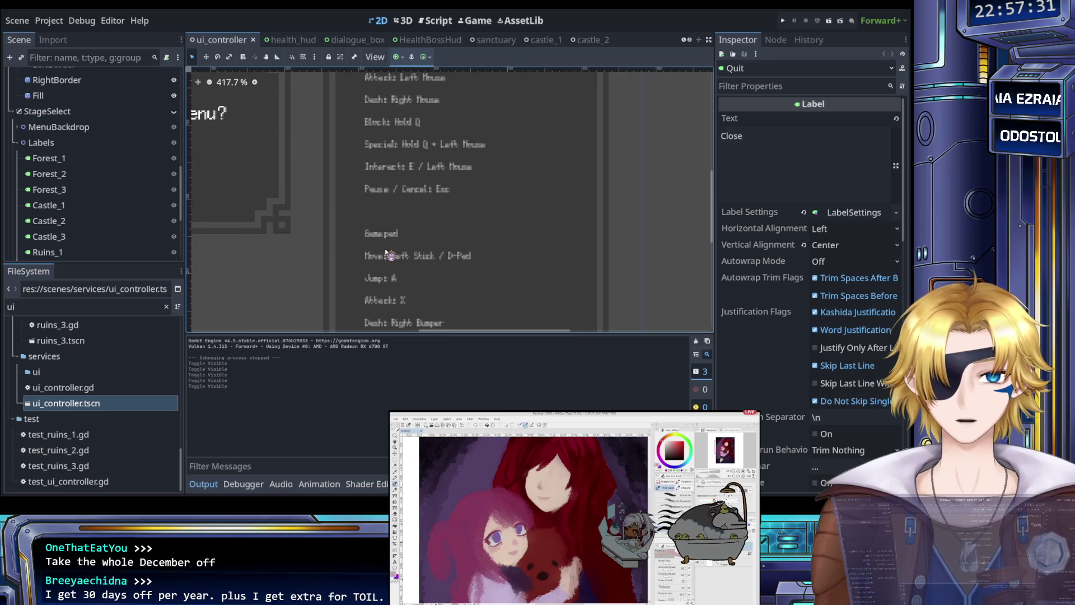
scroll(416, 215, up, 5)
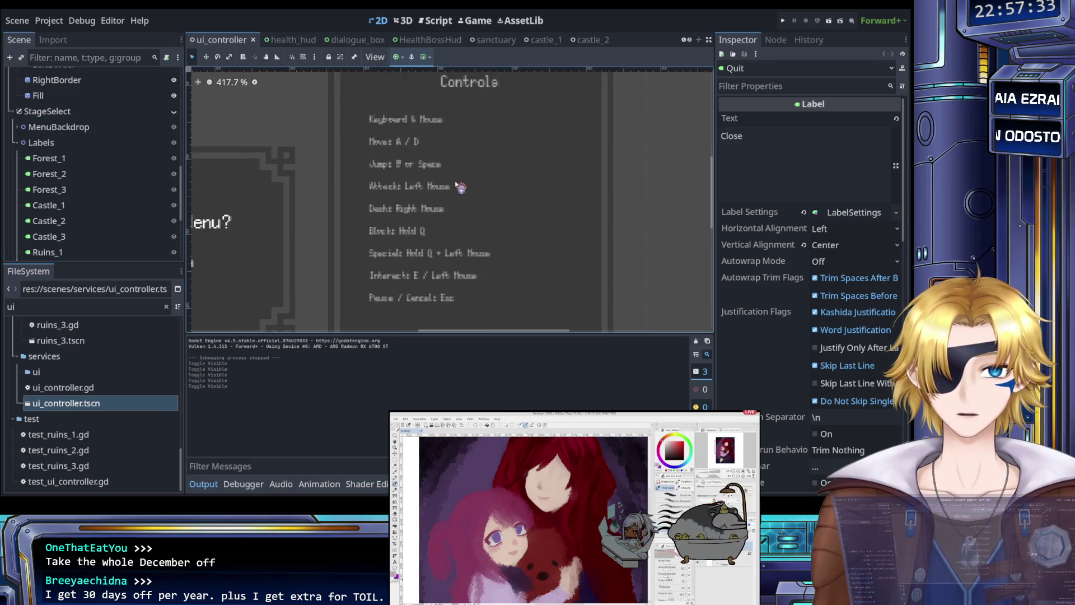
scroll(456, 186, down, 1)
scroll(456, 186, right, 1)
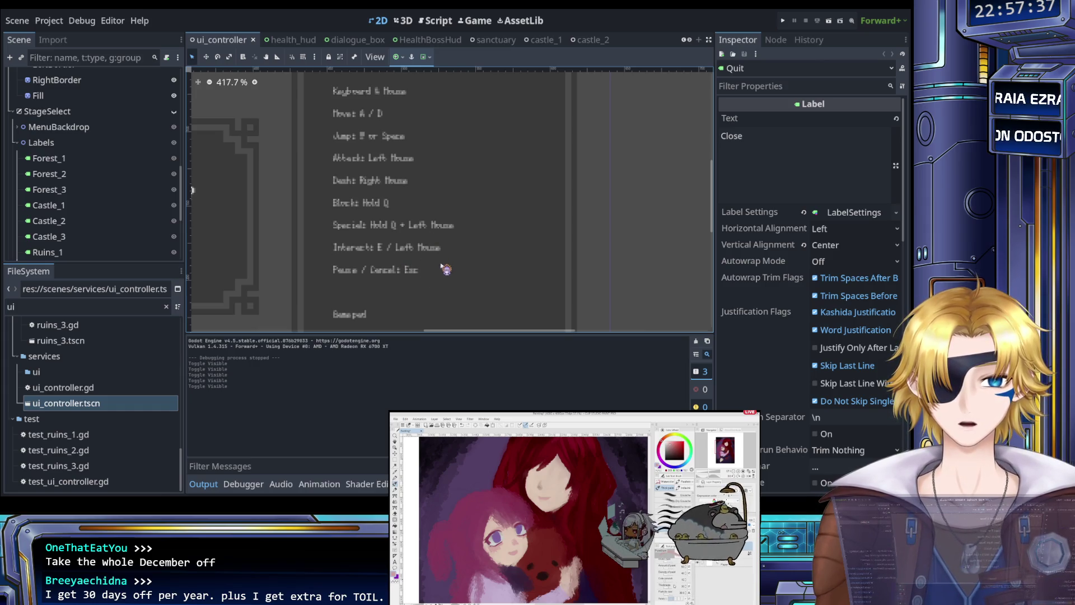
scroll(442, 268, down, 8)
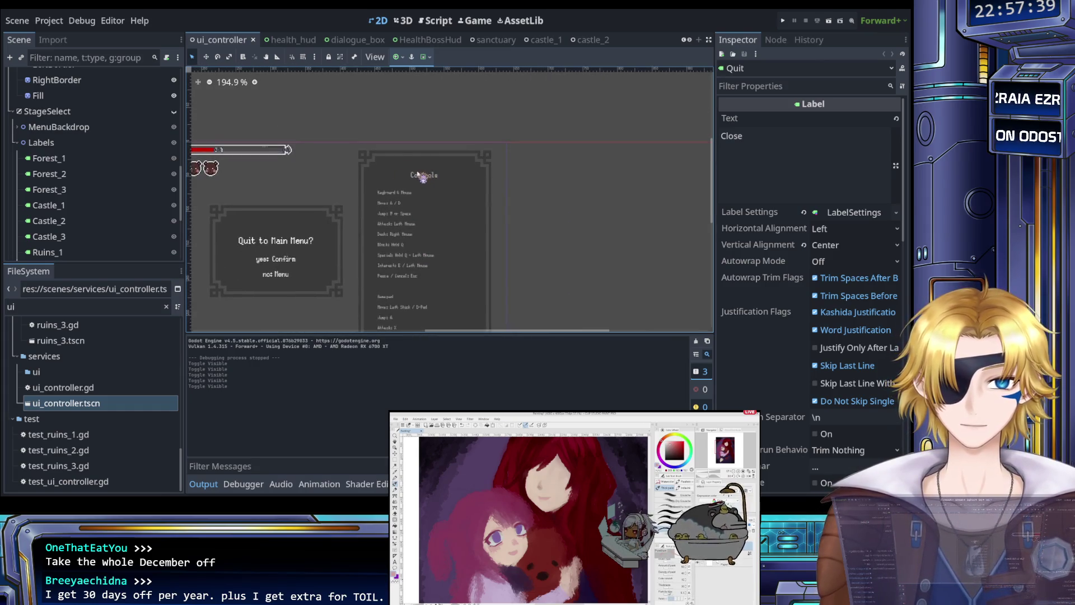
scroll(421, 176, down, 3)
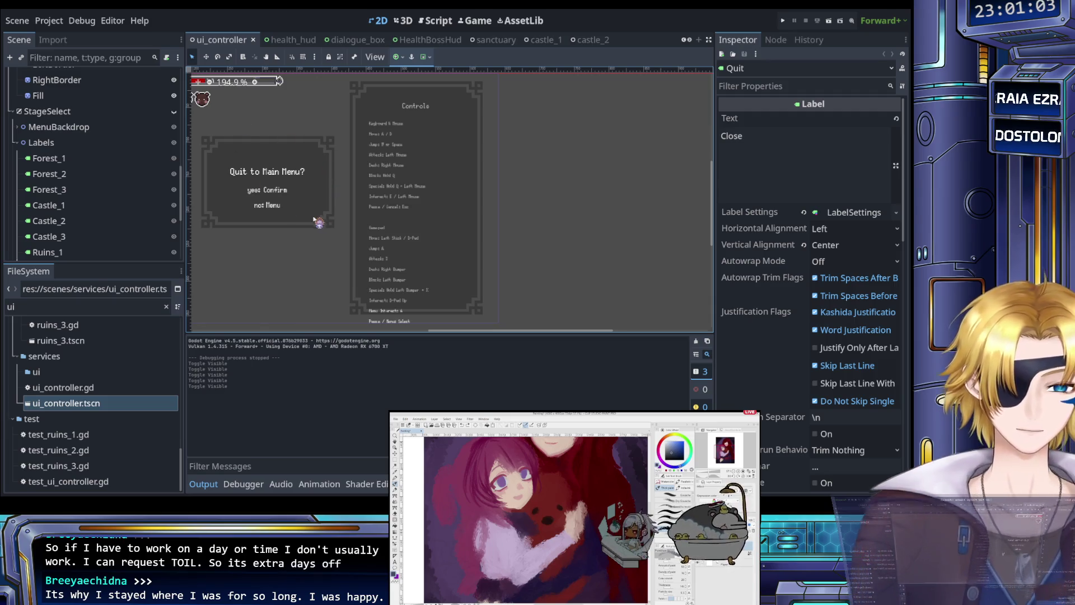
- Select the Fill sprite behind the Controls panel
click(439, 202)
- Collapse ControlsBackdrop, then select the ControlsBody label and nudge it upward
scroll(441, 178, up, 5)
scroll(442, 184, down, 5)
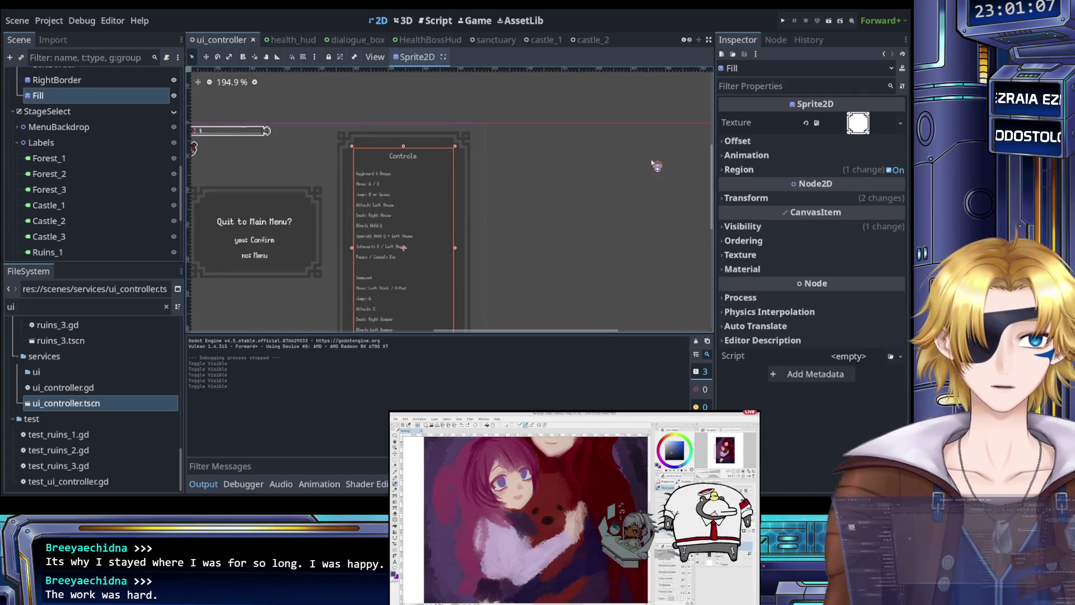
scroll(148, 137, up, 3)
scroll(79, 160, down, 3)
scroll(83, 161, up, 5)
scroll(83, 162, up, 4)
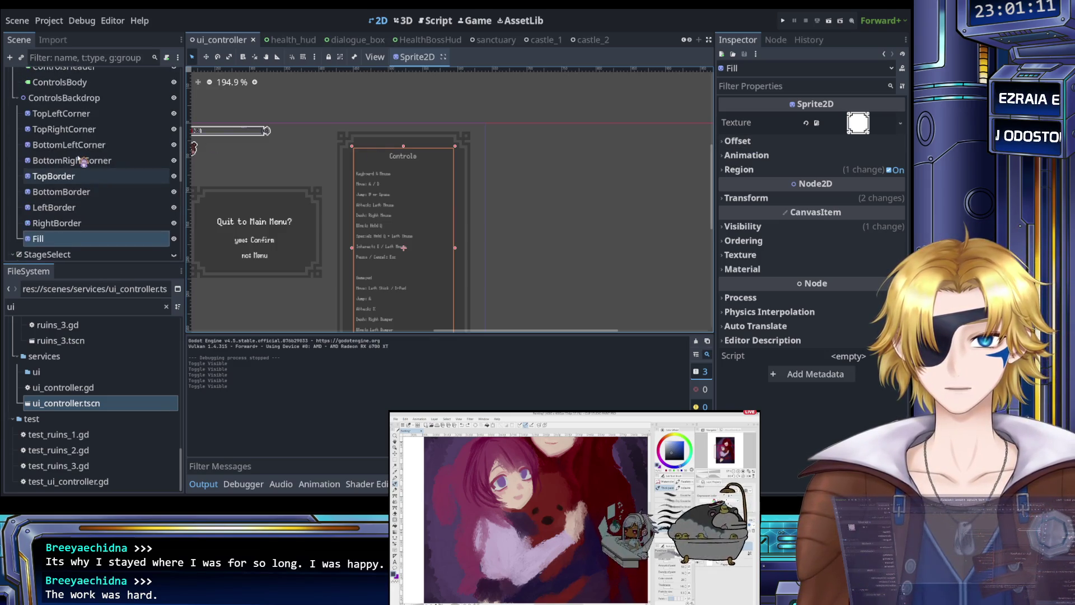
scroll(83, 162, up, 3)
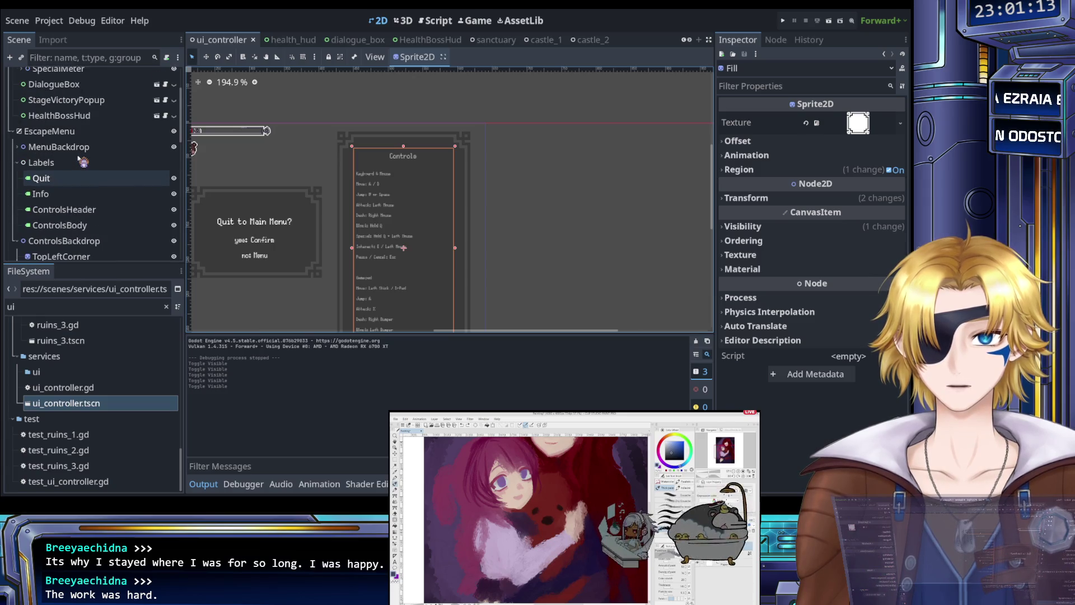
scroll(59, 162, down, 5)
scroll(60, 162, down, 5)
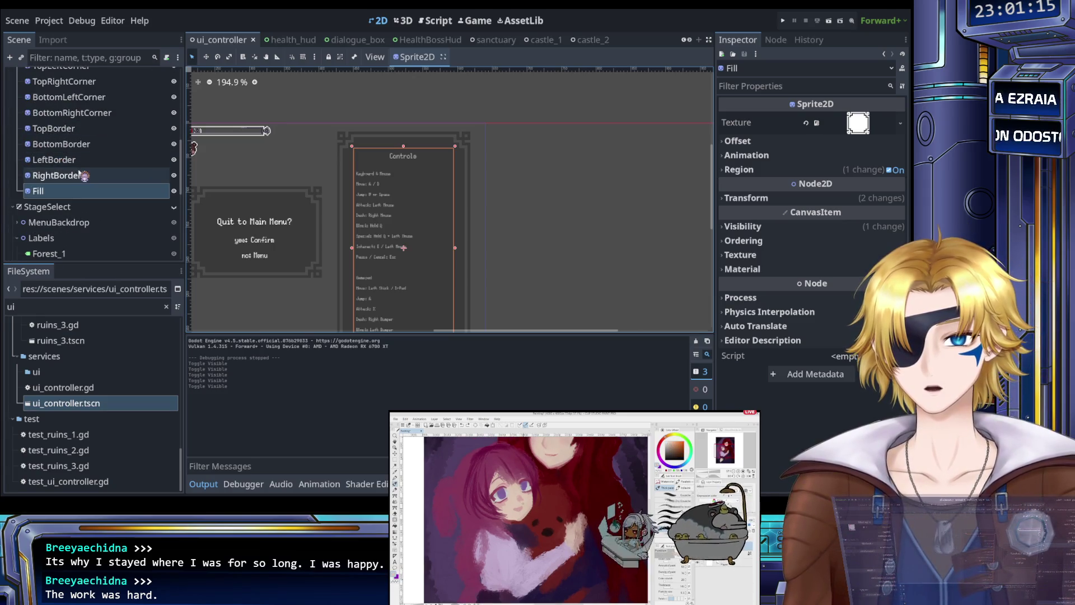
scroll(81, 185, up, 5)
click(18, 122)
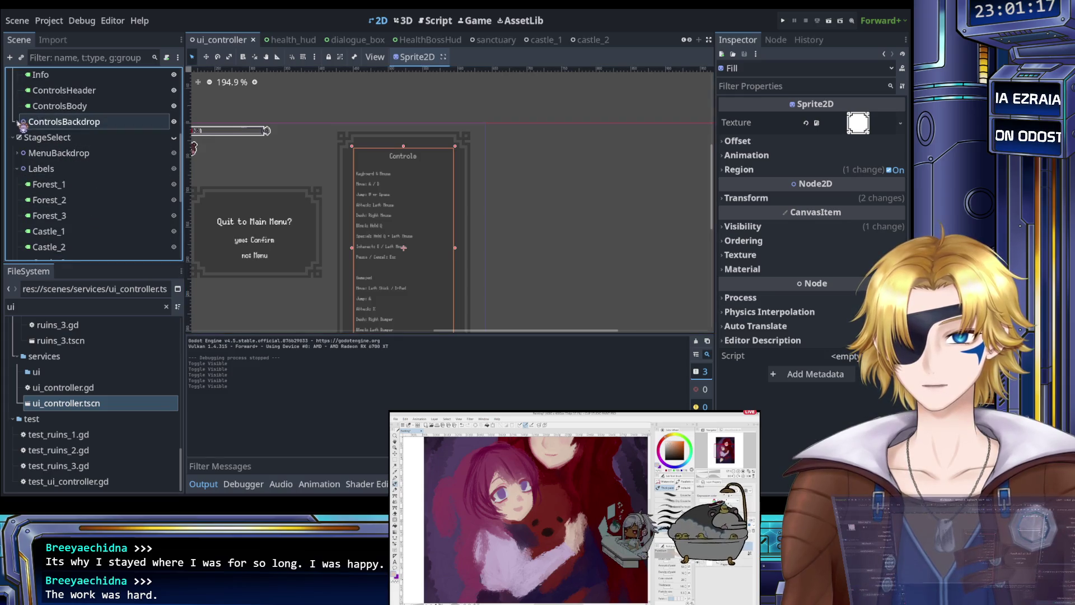
scroll(56, 151, down, 2)
scroll(56, 157, up, 4)
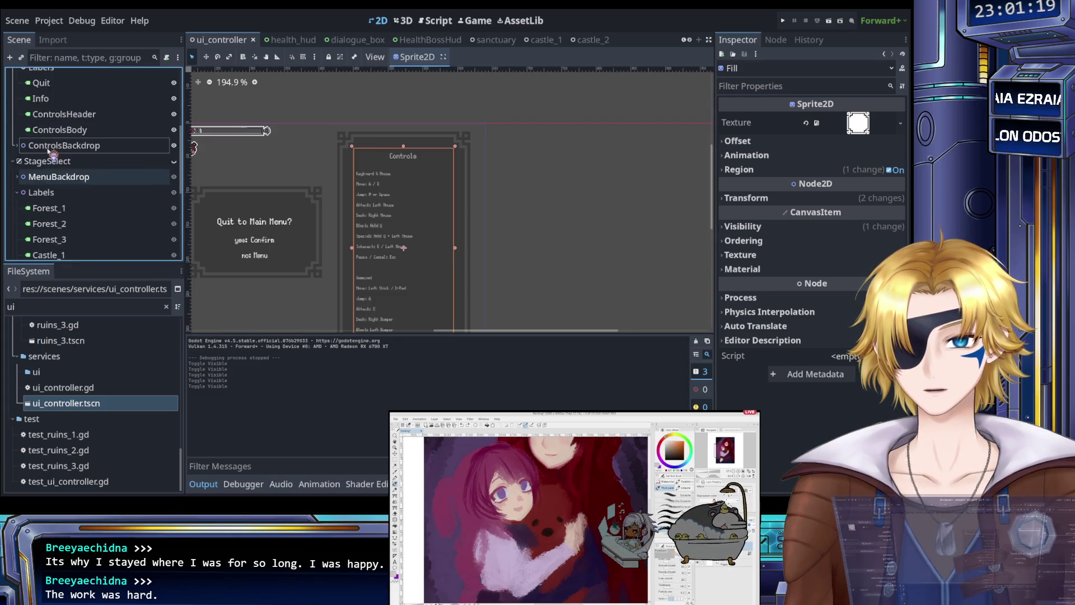
scroll(465, 214, down, 5)
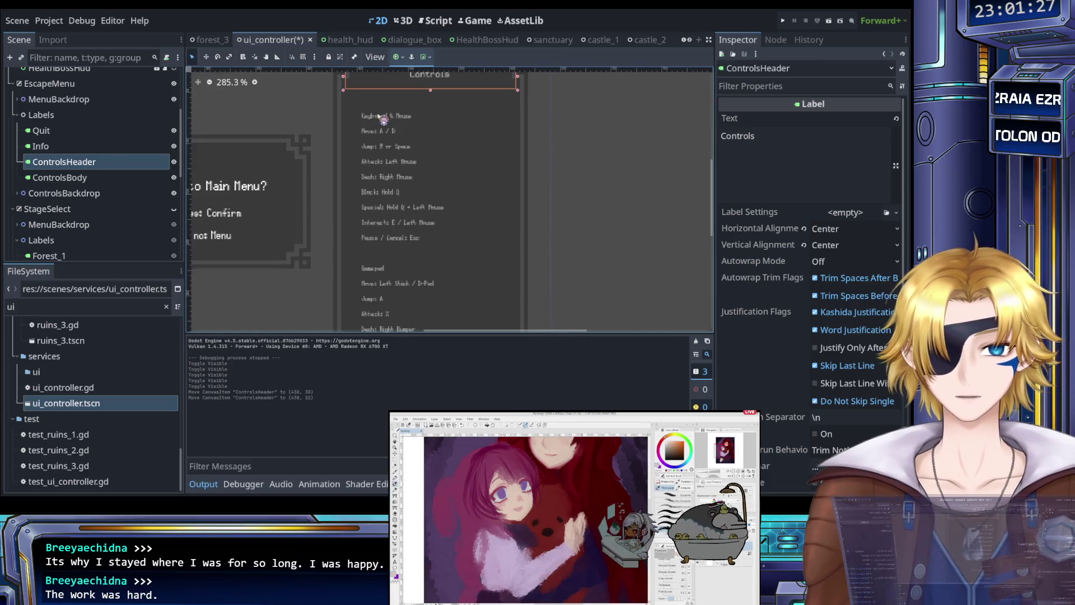
click(73, 177)
key(shift+Up)
key(shift+Up)
key(shift+Up)
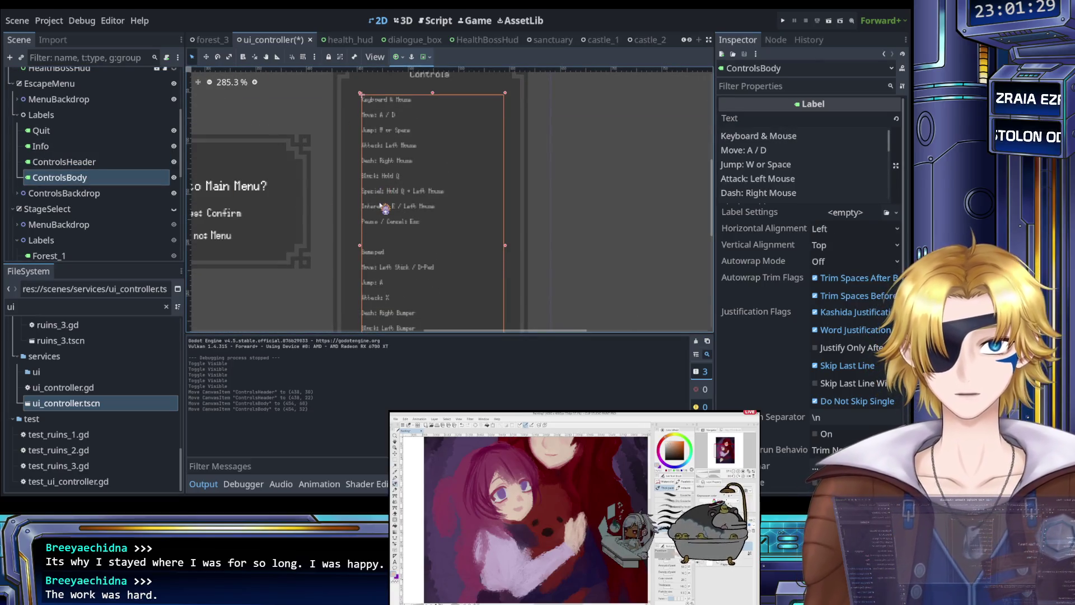
- Delete the 'Keyboard & Mouse' and 'Gamepad' heading lines from ControlsBody's text
scroll(424, 182, up, 2)
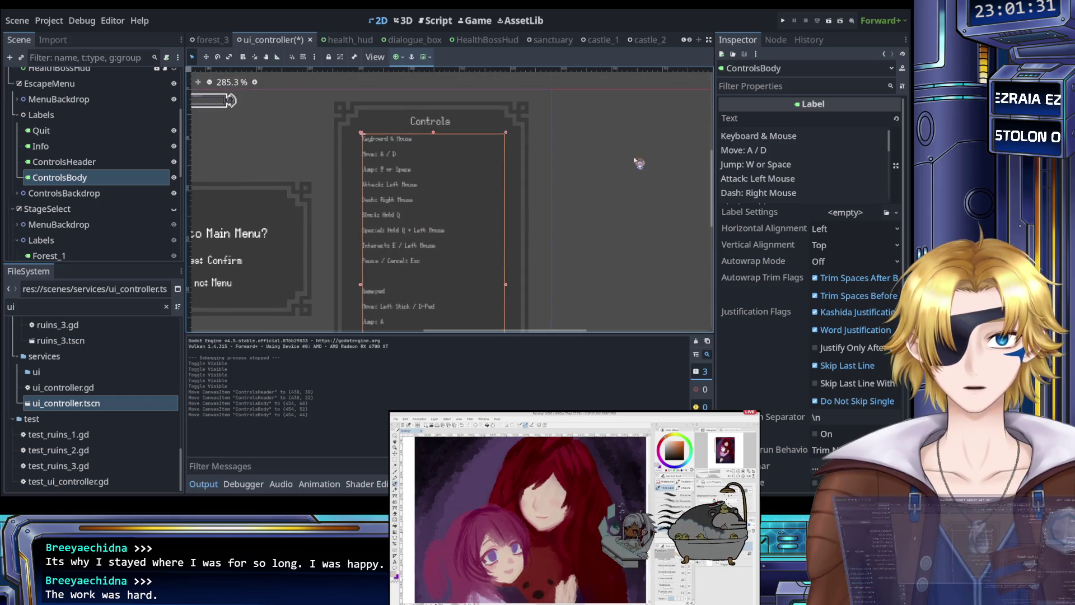
drag(820, 141, 694, 137)
key(BackSpace)
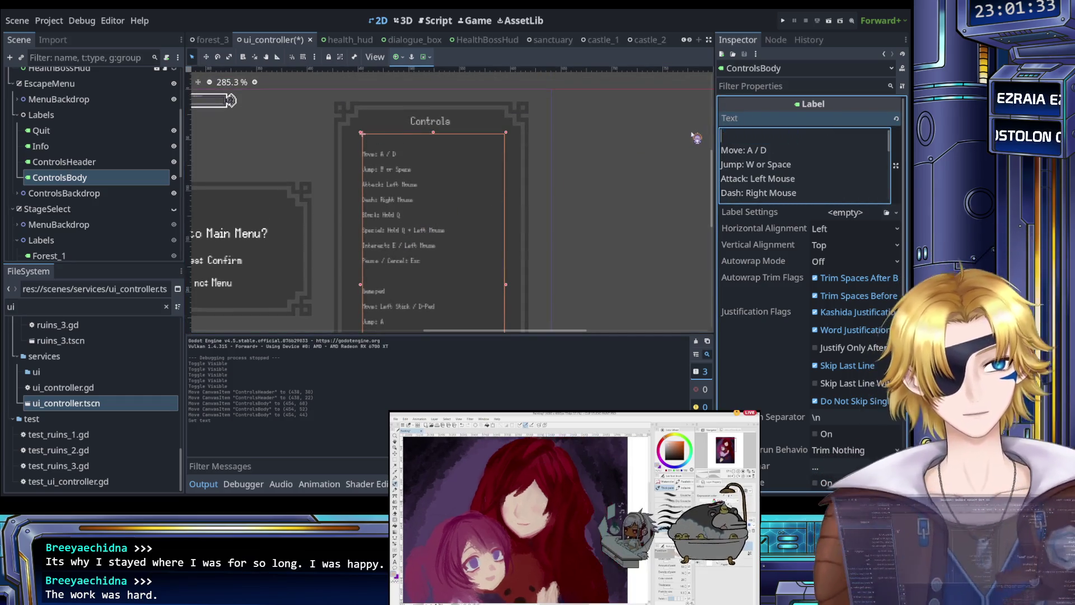
key(Delete)
scroll(792, 159, down, 3)
scroll(792, 159, up, 1)
drag(775, 179, 692, 186)
key(BackSpace)
- Nudge ControlsBody down 8 px, save the scene, and run the project
scroll(497, 170, down, 5)
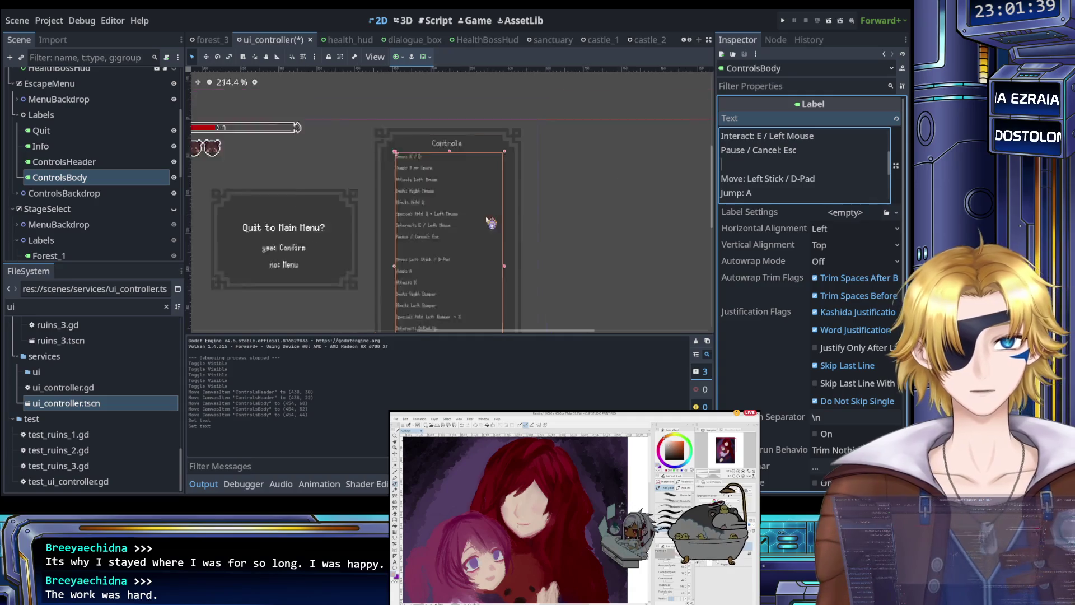
scroll(444, 154, up, 4)
scroll(445, 154, down, 3)
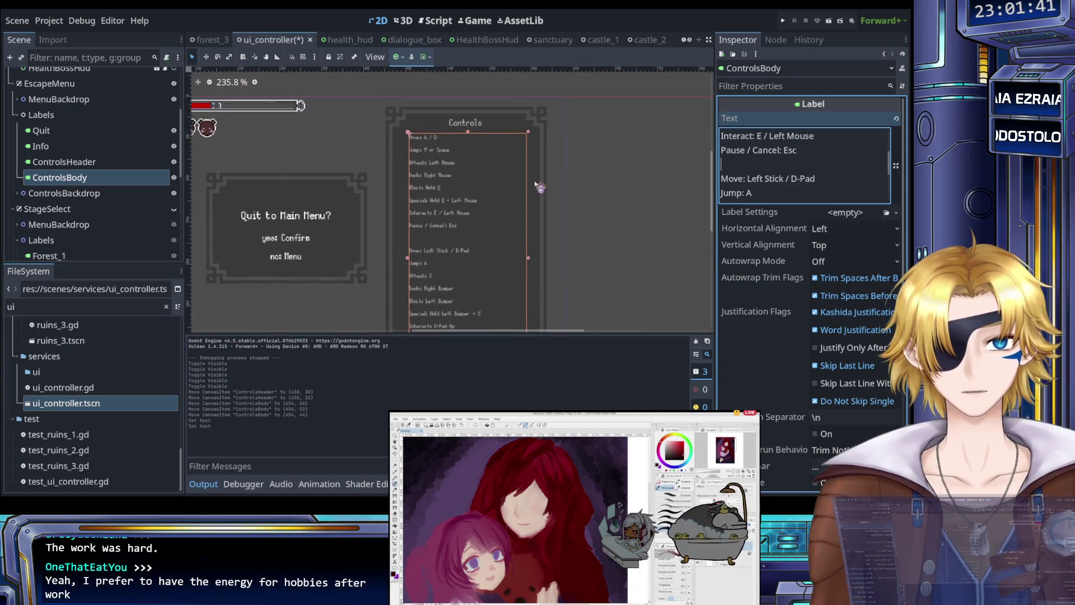
scroll(532, 184, up, 3)
scroll(549, 149, down, 1)
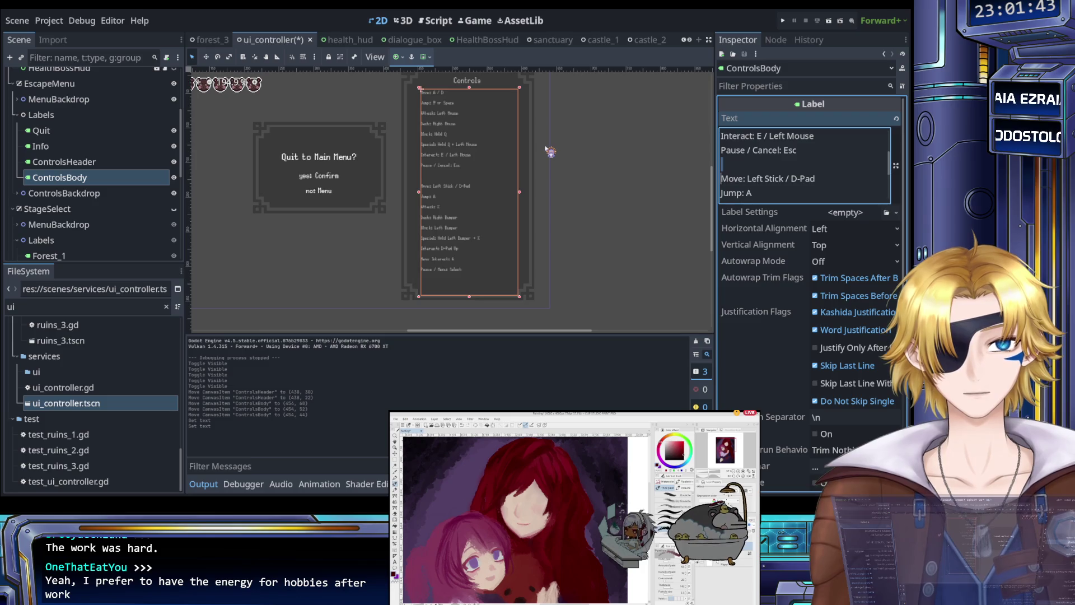
click(63, 162)
click(521, 218)
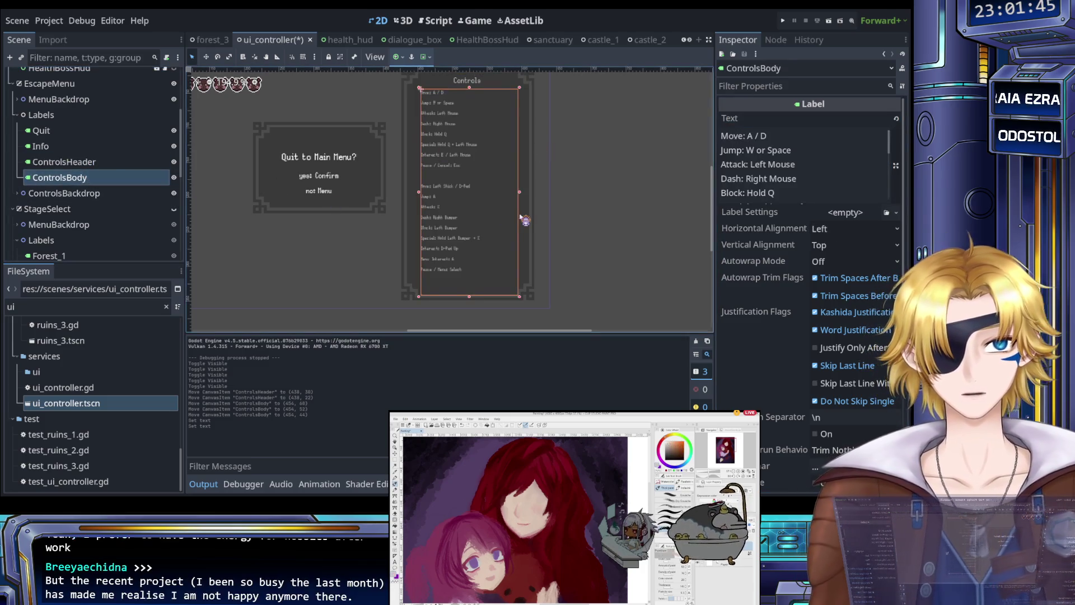
key(shift+Down)
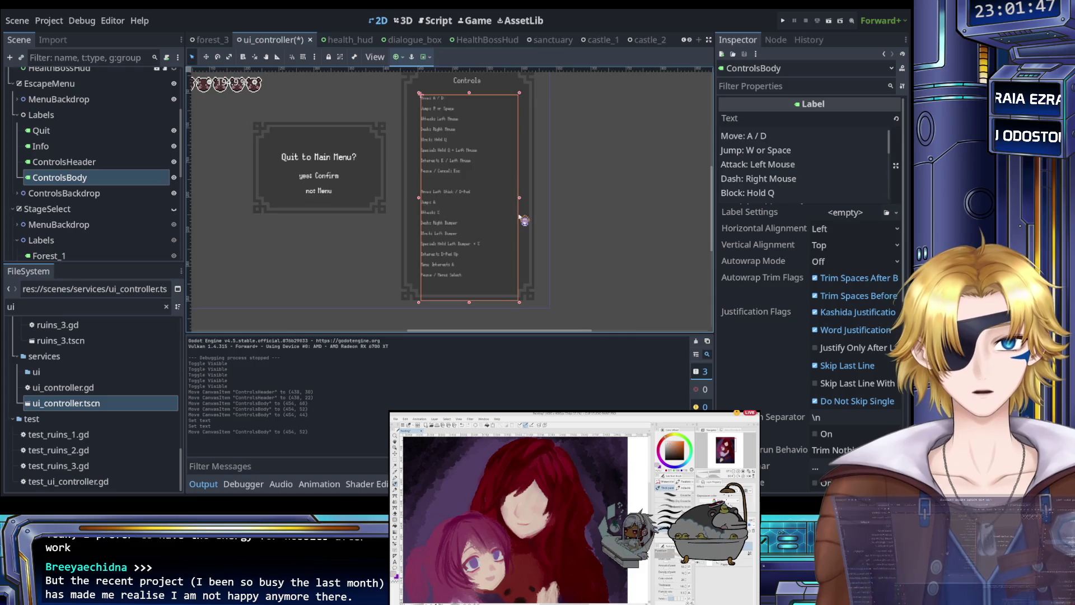
scroll(521, 218, down, 5)
key(ctrl+s)
scroll(499, 162, up, 2)
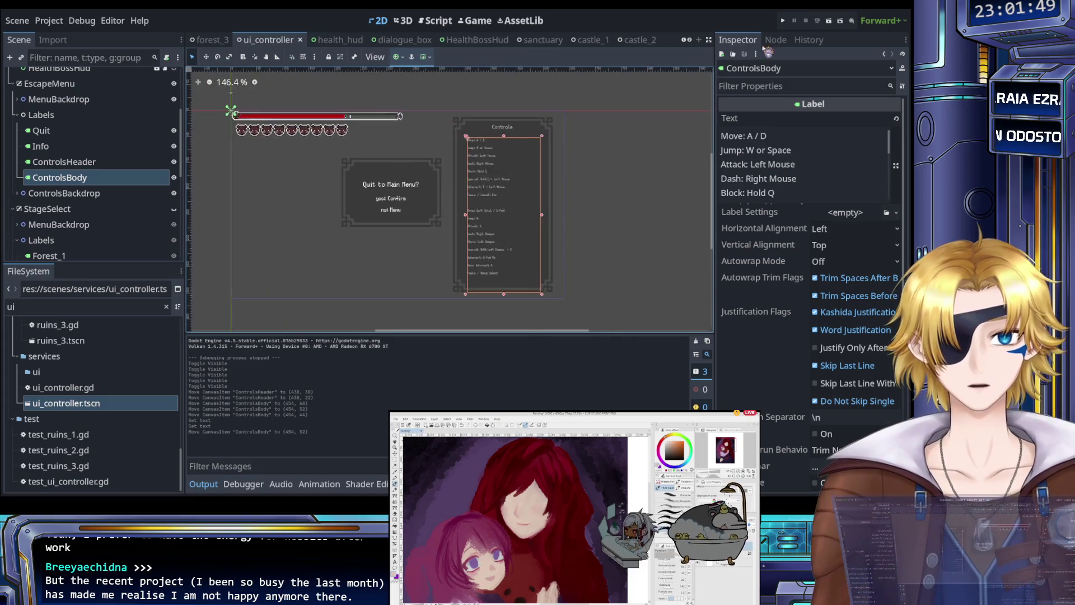
click(784, 21)
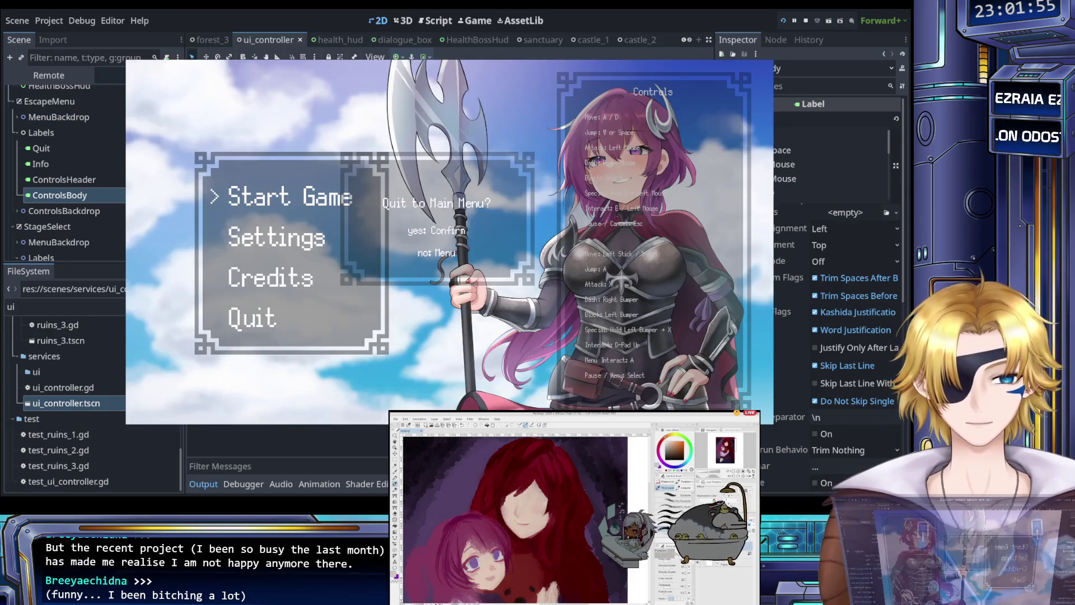
- Test-play: start the game, toggle the pause and quit dialogs, and quit to the main menu
key(Down)
key(Up)
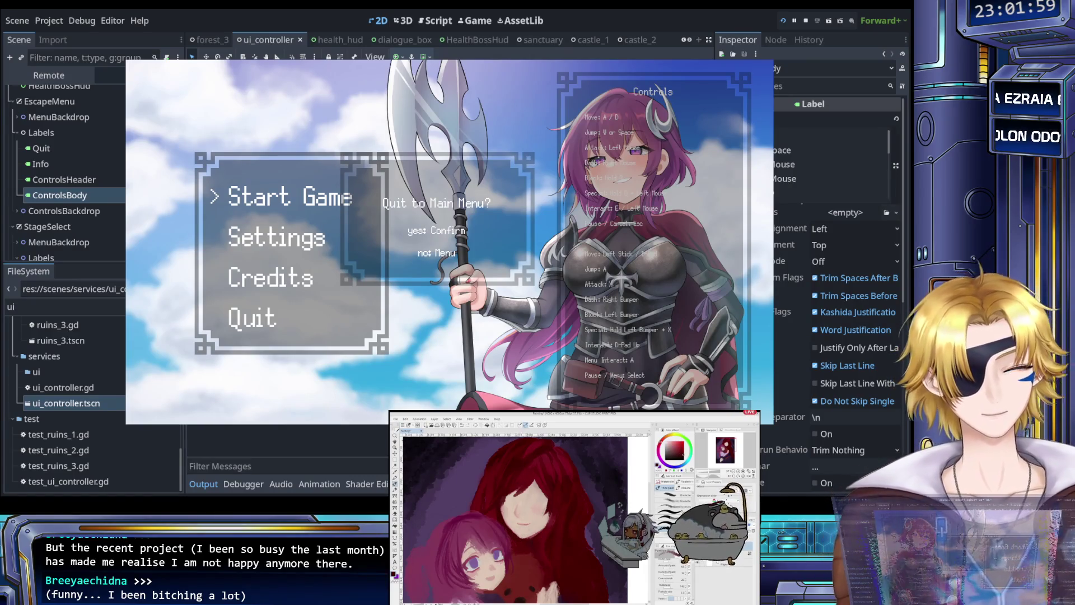
key(Return)
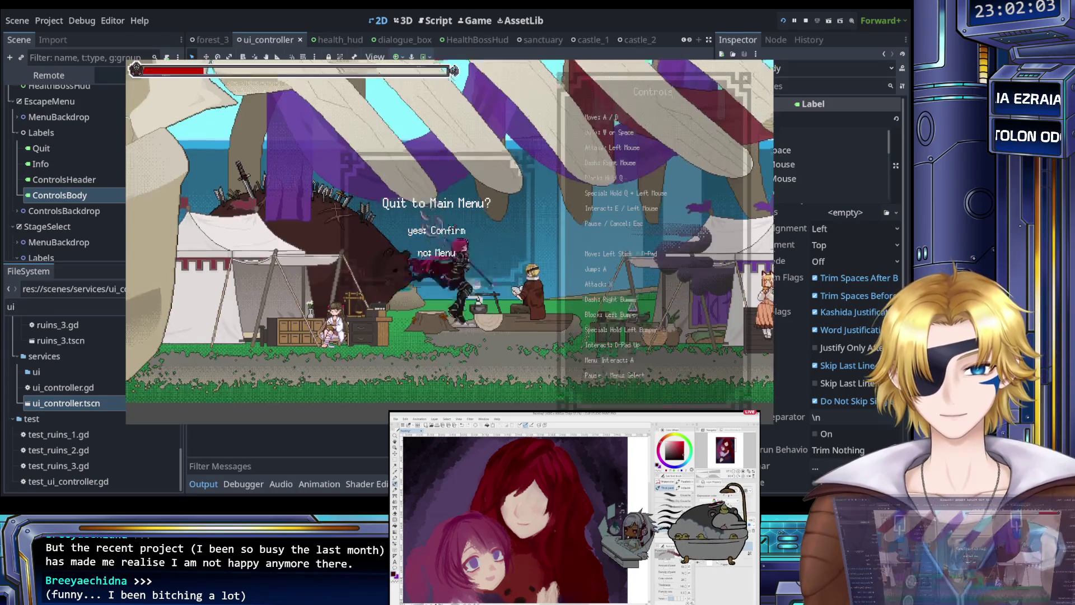
key(Escape)
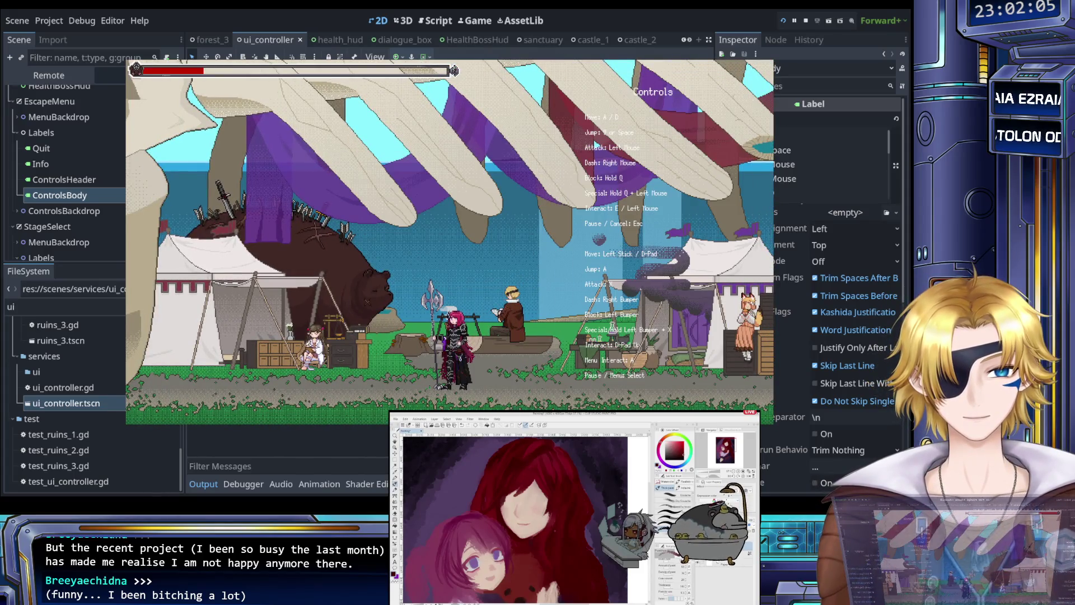
key(Escape)
key(Escape)
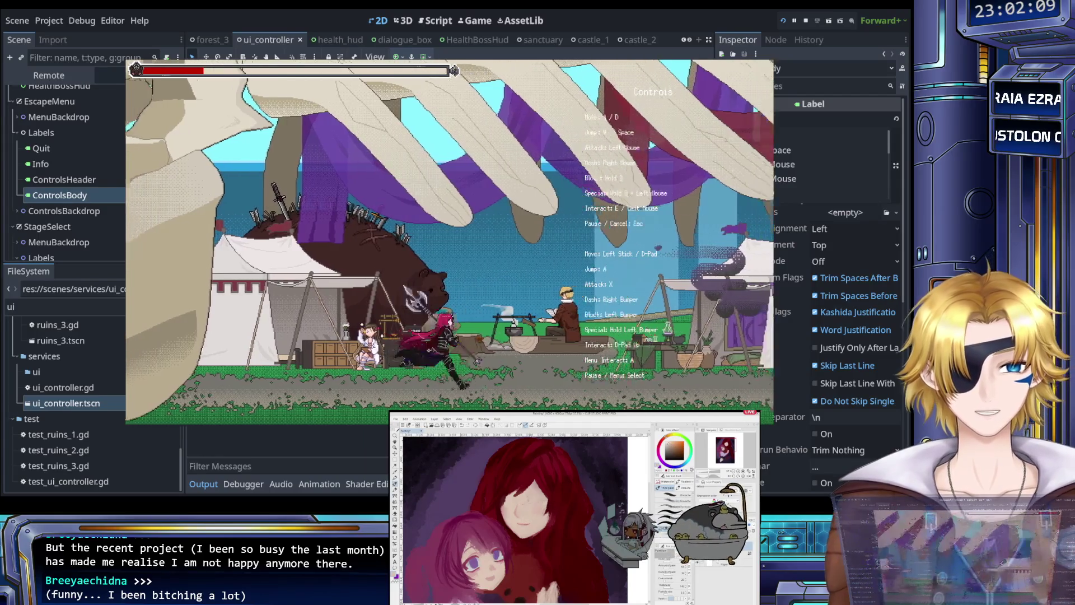
key(Escape)
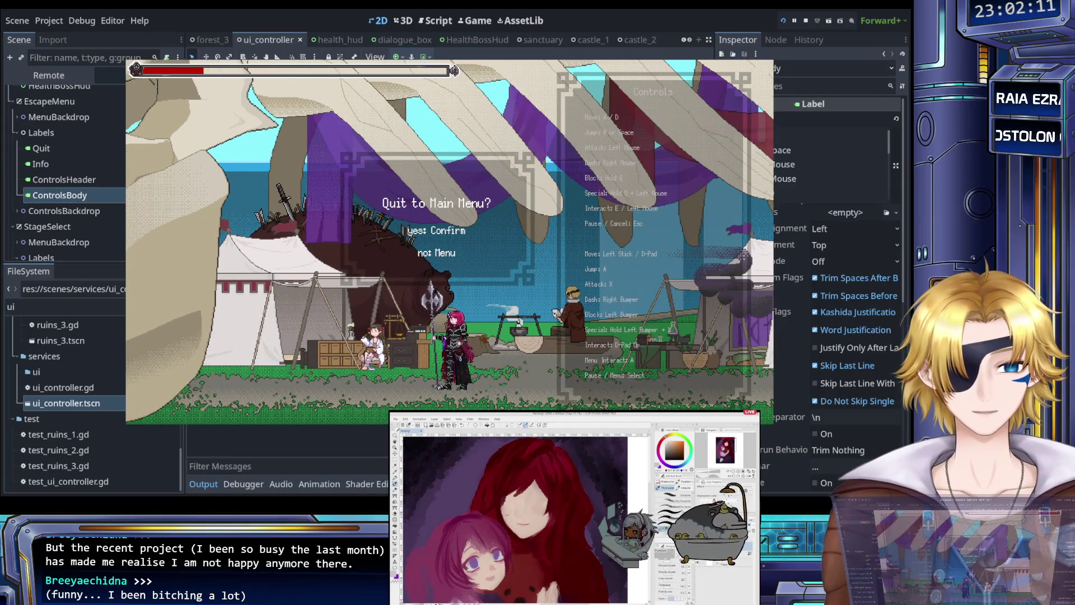
key(Return)
key(Return)
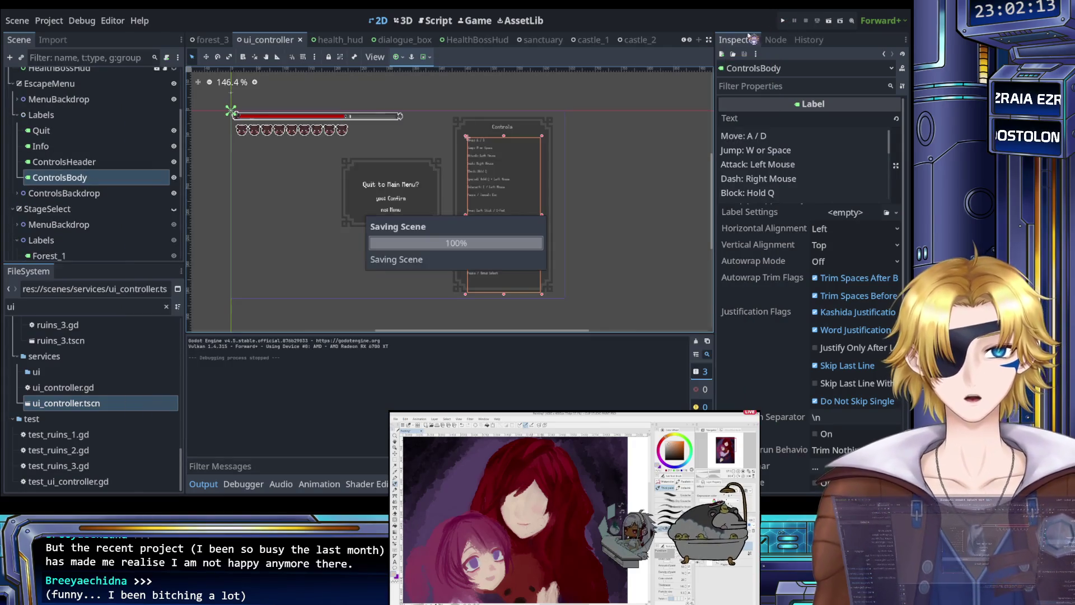
- Hide EscapeMenu plus the Quit, Info, ControlsHeader and ControlsBody labels, then save and run again
scroll(117, 160, up, 3)
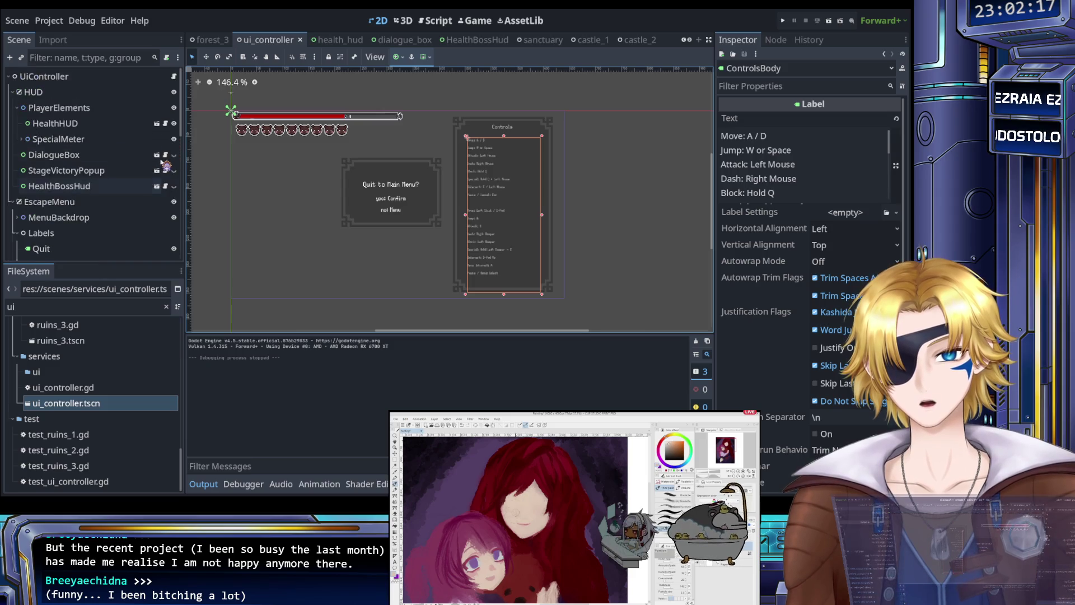
click(174, 156)
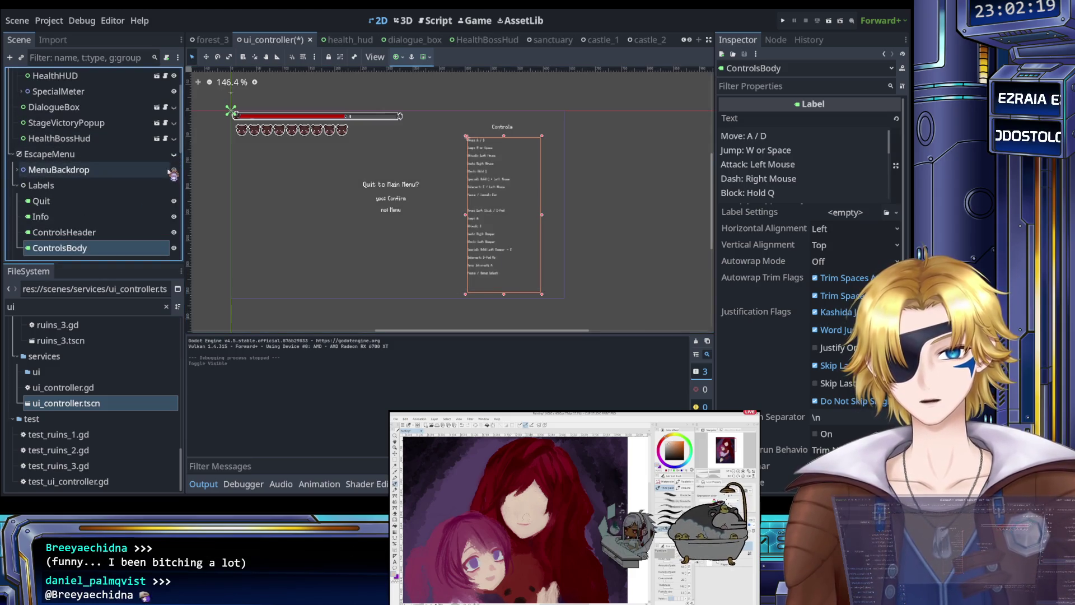
scroll(143, 182, down, 1)
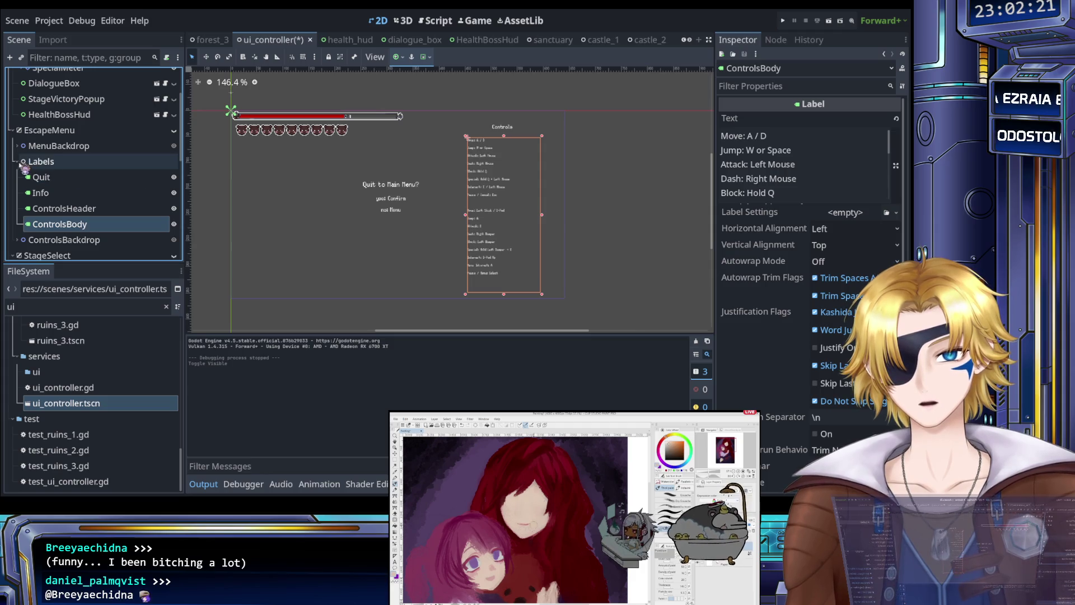
click(174, 177)
click(174, 192)
click(173, 208)
click(173, 224)
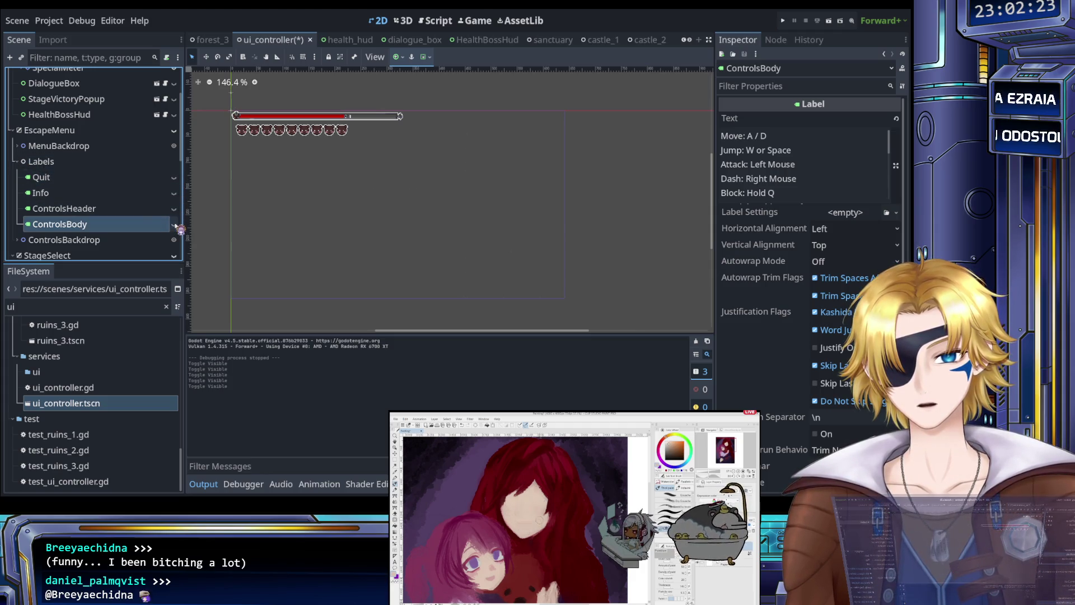
scroll(144, 203, down, 1)
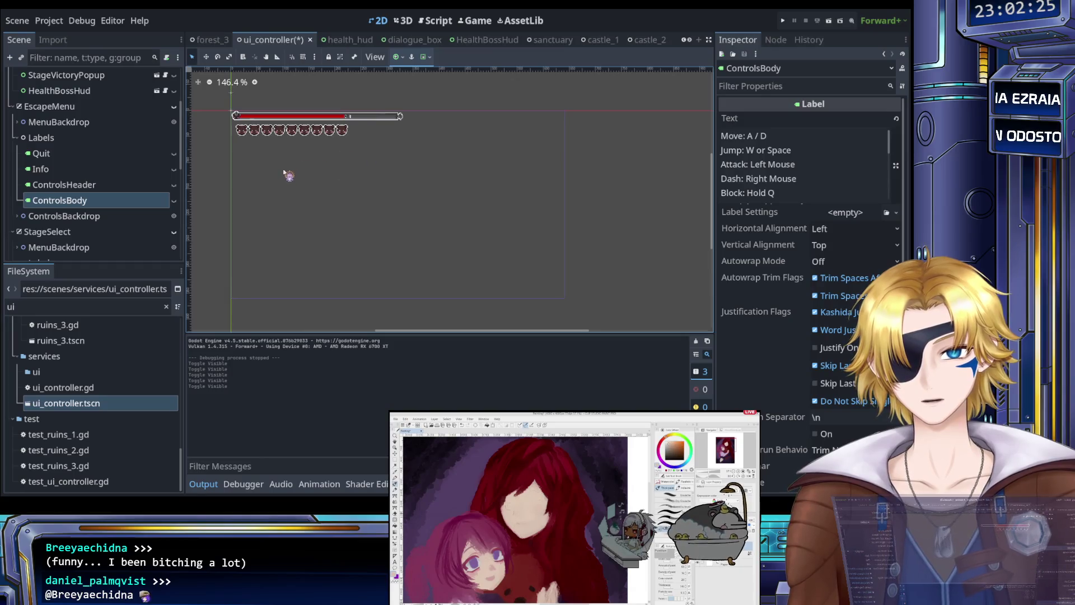
click(783, 21)
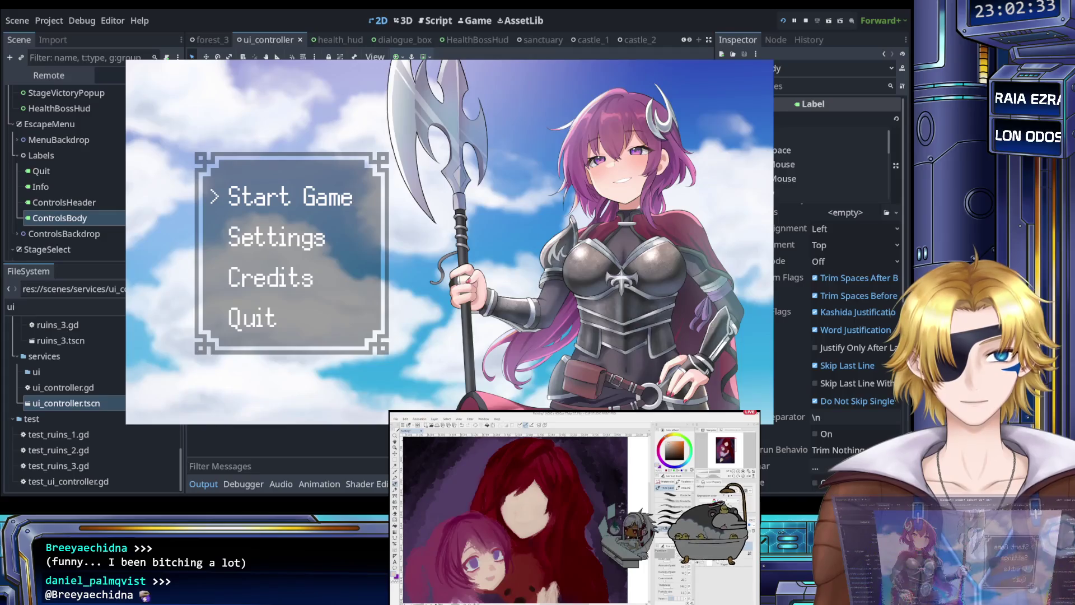
- Start the game, toggle the pause dialog, quit to the title, then select MenuBackdrop
key(Return)
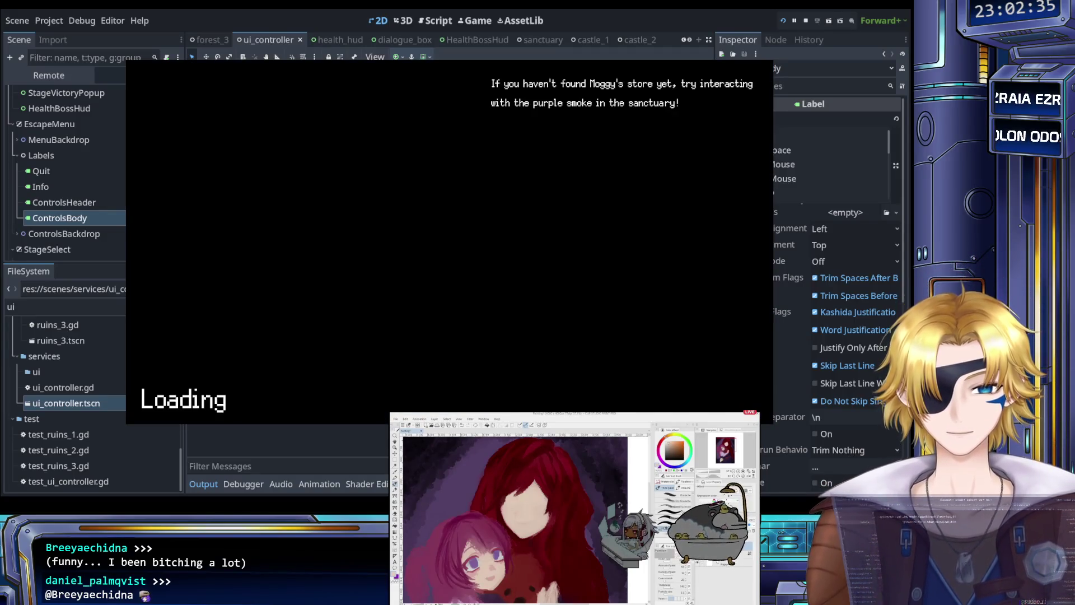
key(Escape)
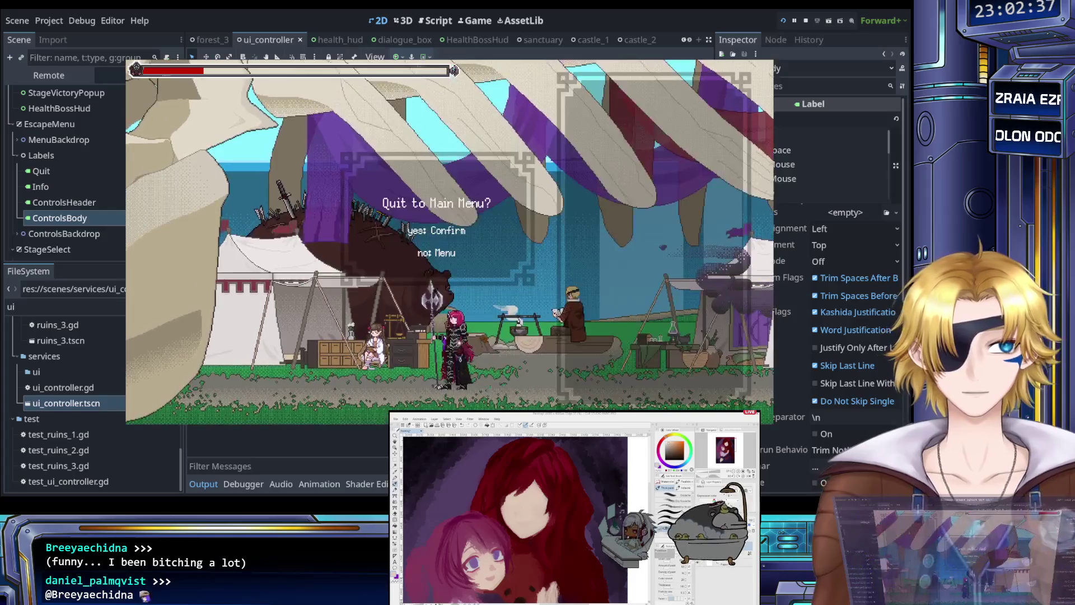
key(Escape)
key(Return)
key(Return)
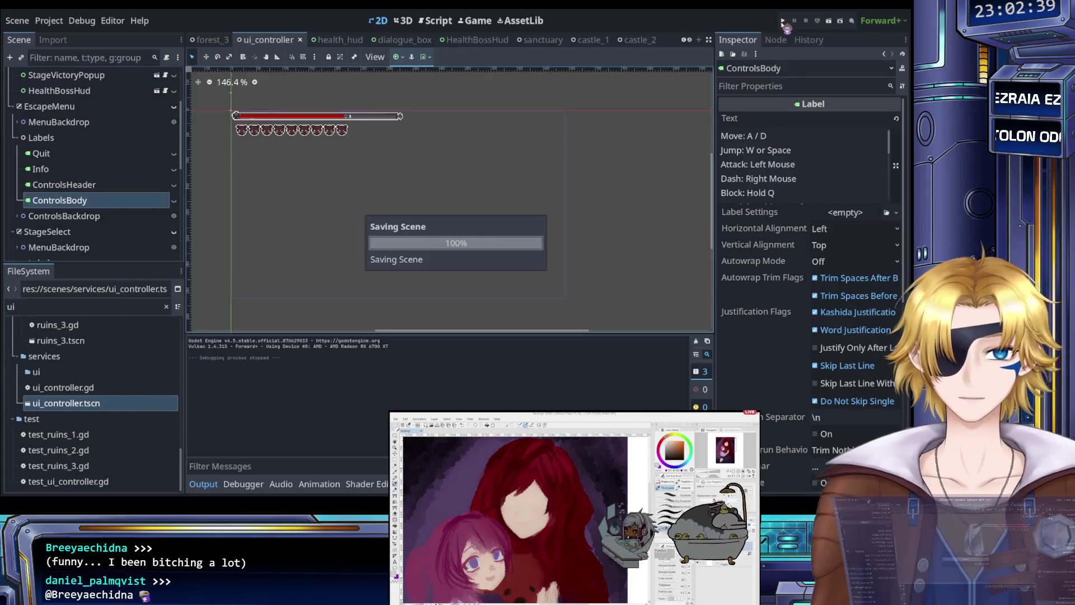
scroll(134, 172, up, 1)
click(101, 146)
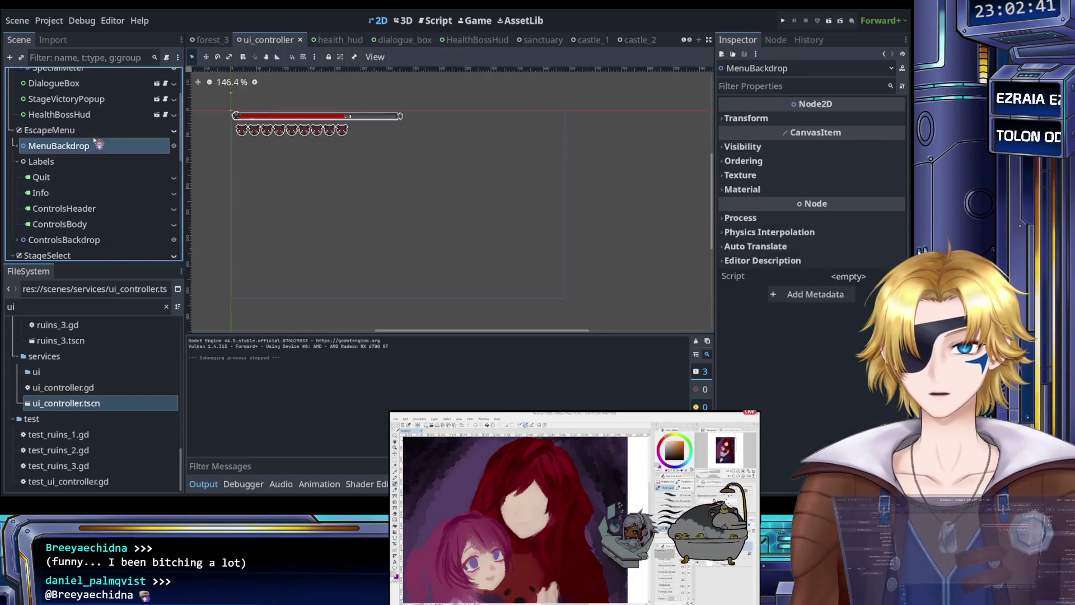
- Select the EscapeMenu node and switch to the Script workspace
click(90, 130)
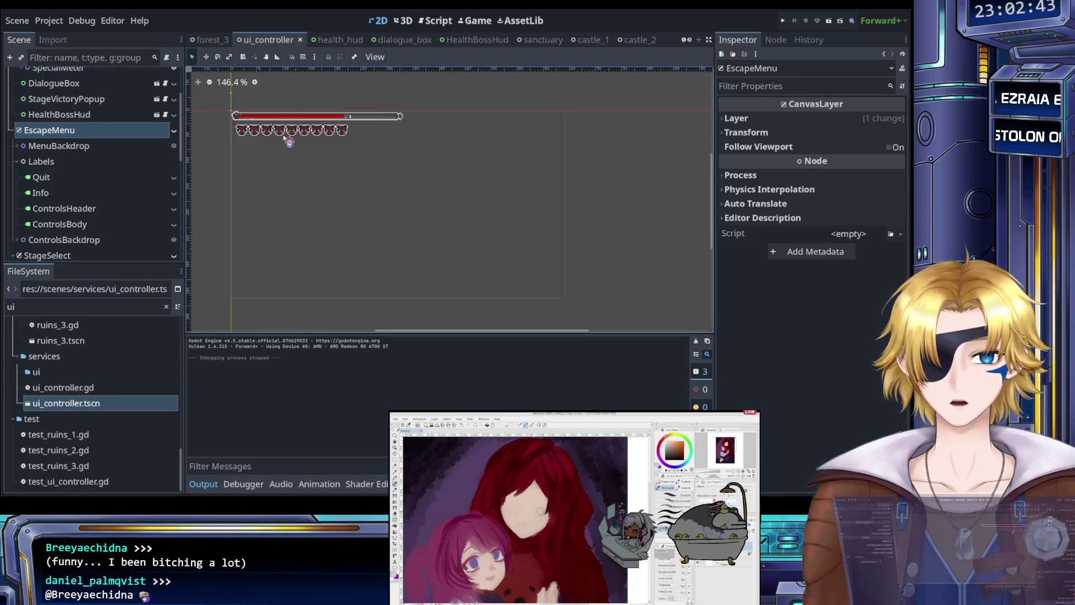
click(425, 20)
click(413, 168)
scroll(413, 170, up, 1)
scroll(413, 169, down, 3)
scroll(425, 171, up, 10)
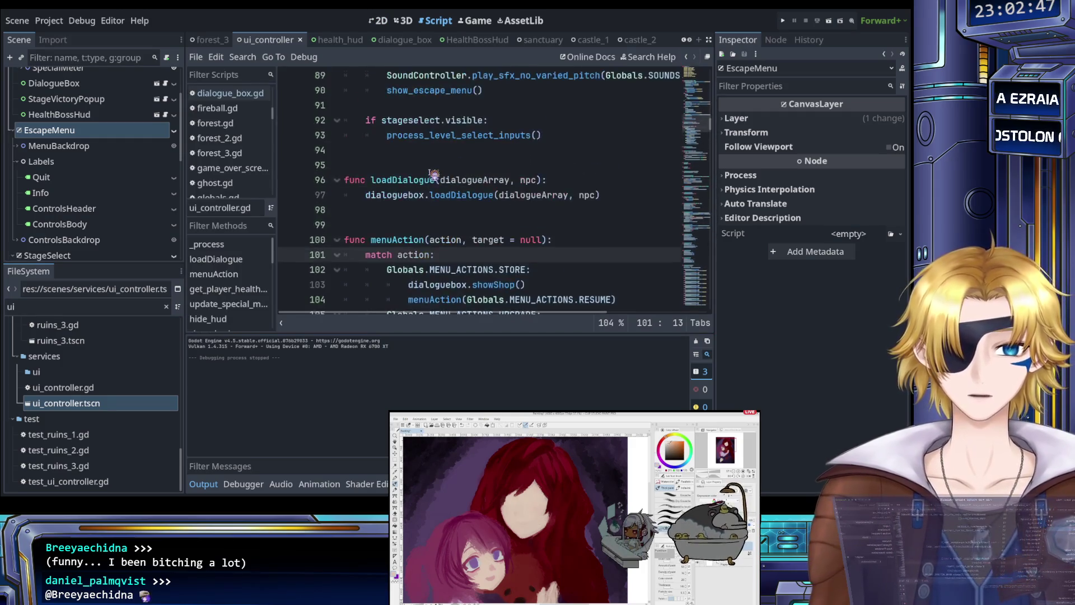
scroll(435, 174, up, 10)
scroll(434, 175, down, 13)
scroll(435, 175, down, 3)
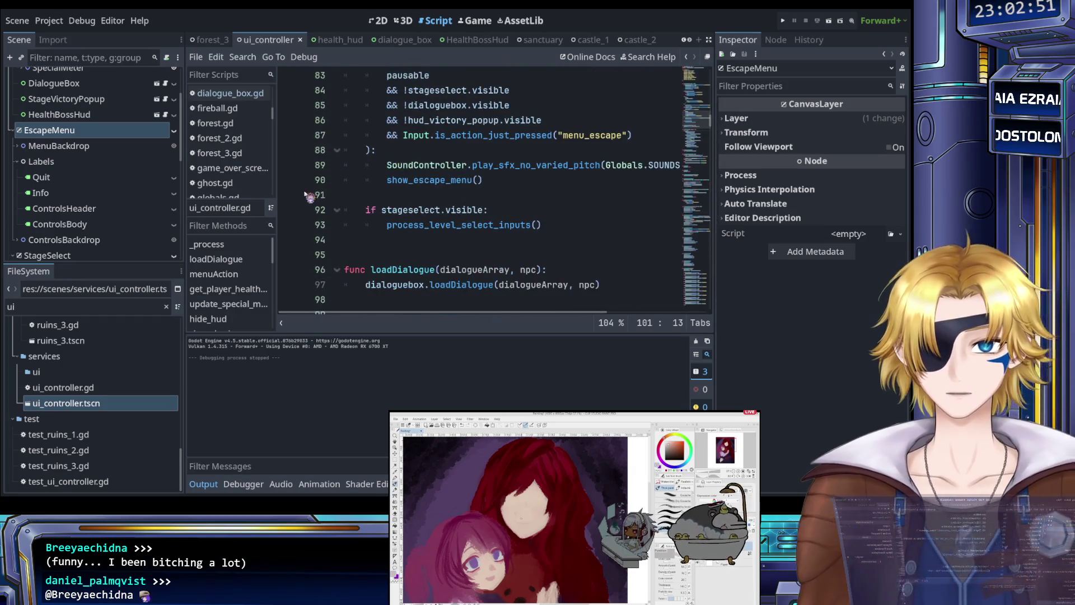
- Open ui_controller.gd, search for show_escape_menu, and check its Quit and Info label show calls
click(84, 390)
double_click(84, 390)
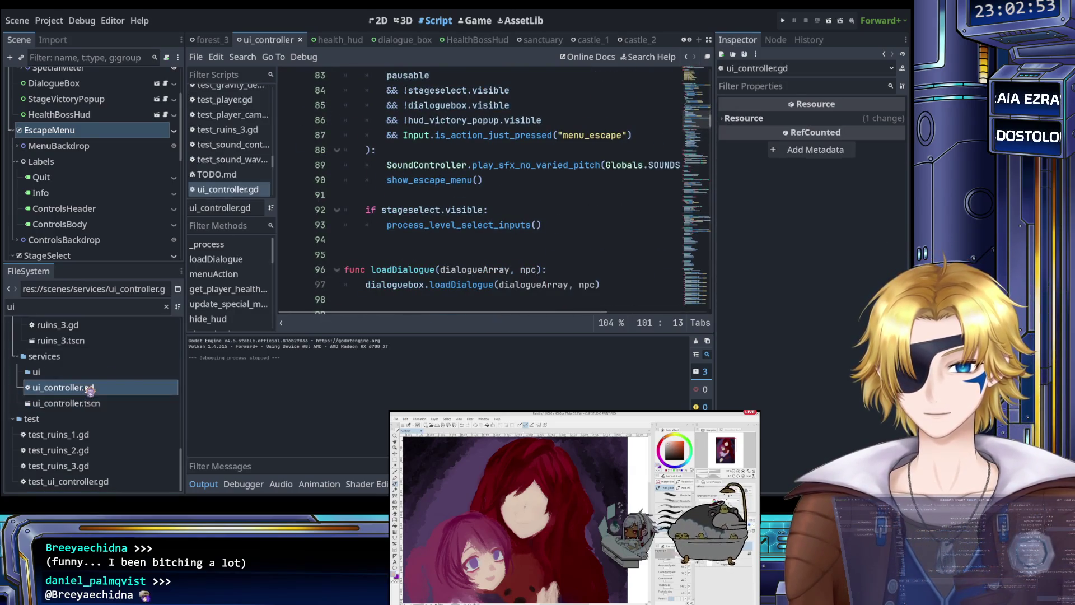
click(455, 240)
key(ctrl+f)
text(show_)
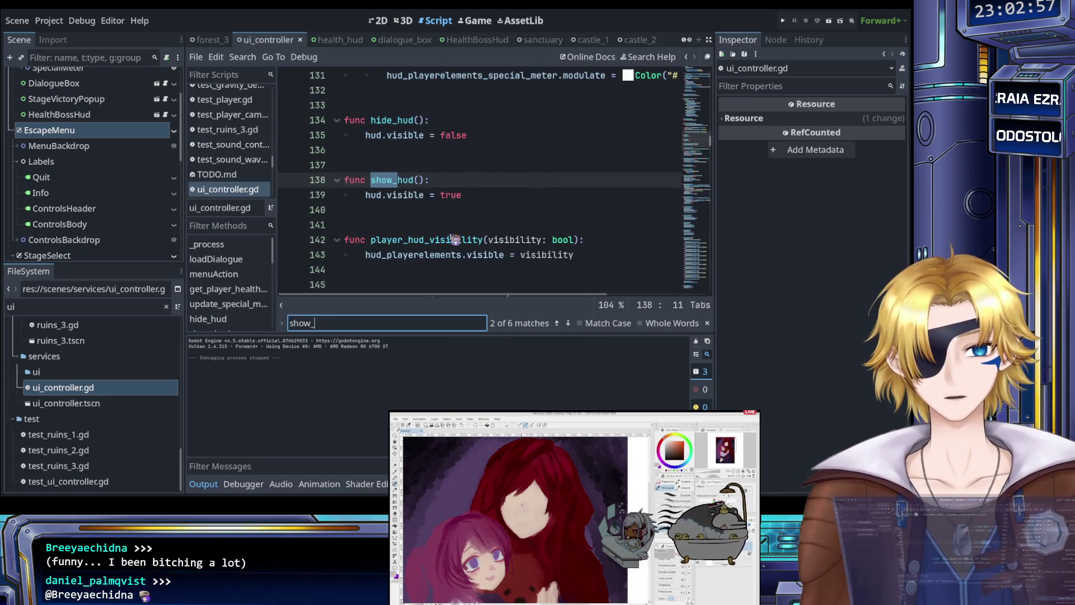
text(es)
key(Escape)
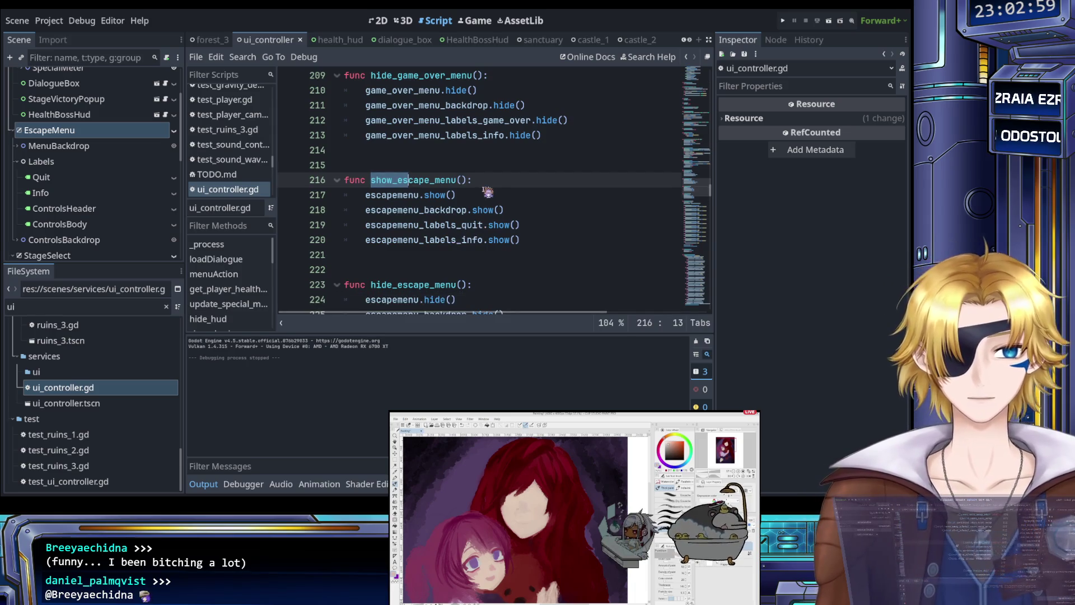
click(486, 195)
click(532, 226)
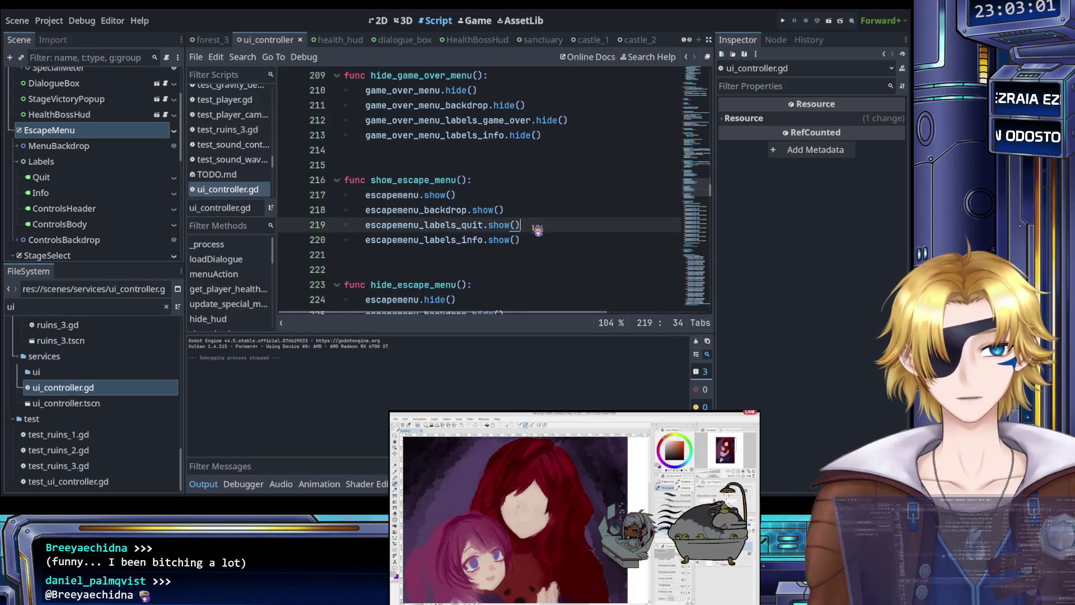
click(455, 226)
click(457, 240)
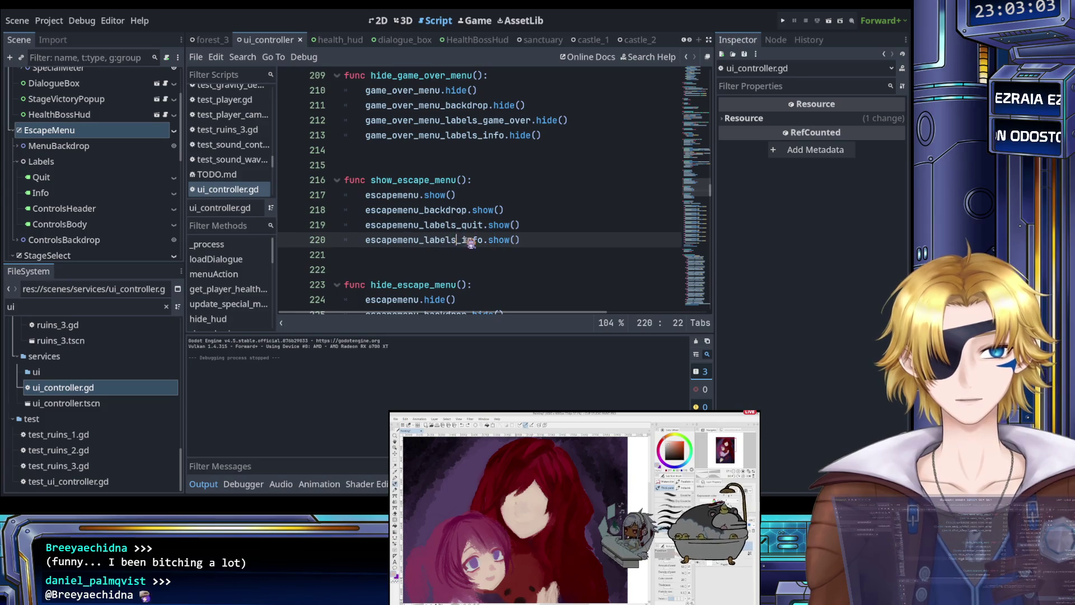
scroll(56, 168, up, 3)
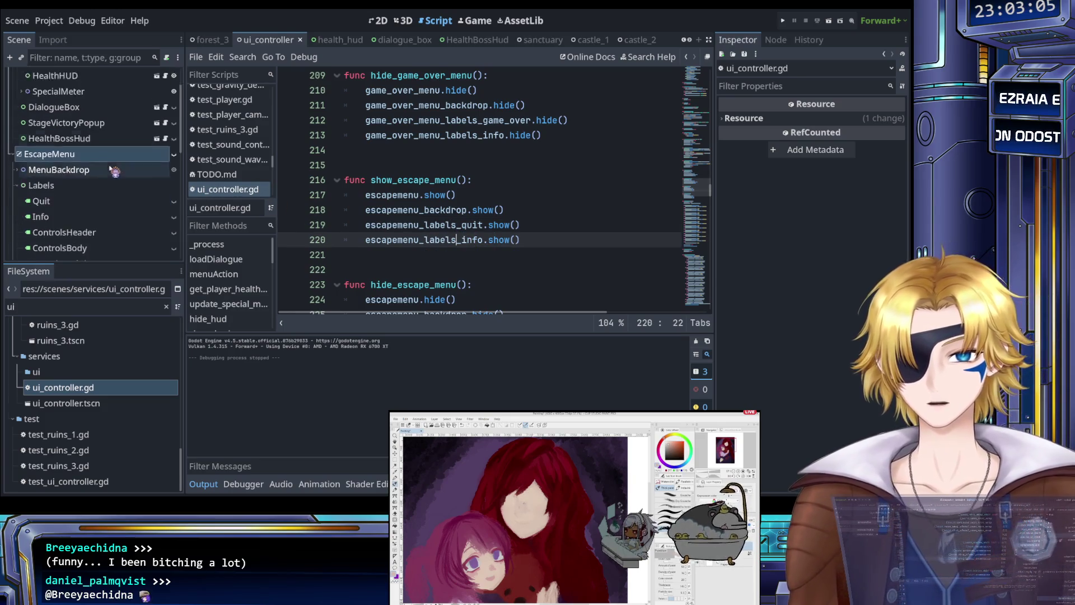
scroll(56, 171, down, 3)
- Select the ControlsHeader node and scroll up to the exported escapemenu label variables
click(63, 208)
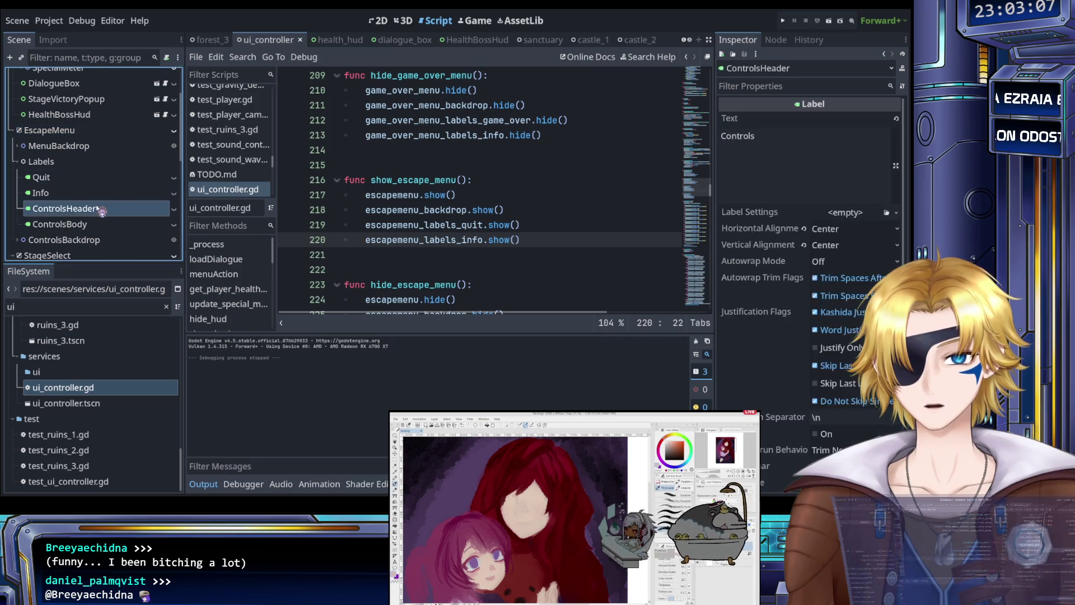
scroll(472, 230, up, 3)
scroll(472, 230, up, 20)
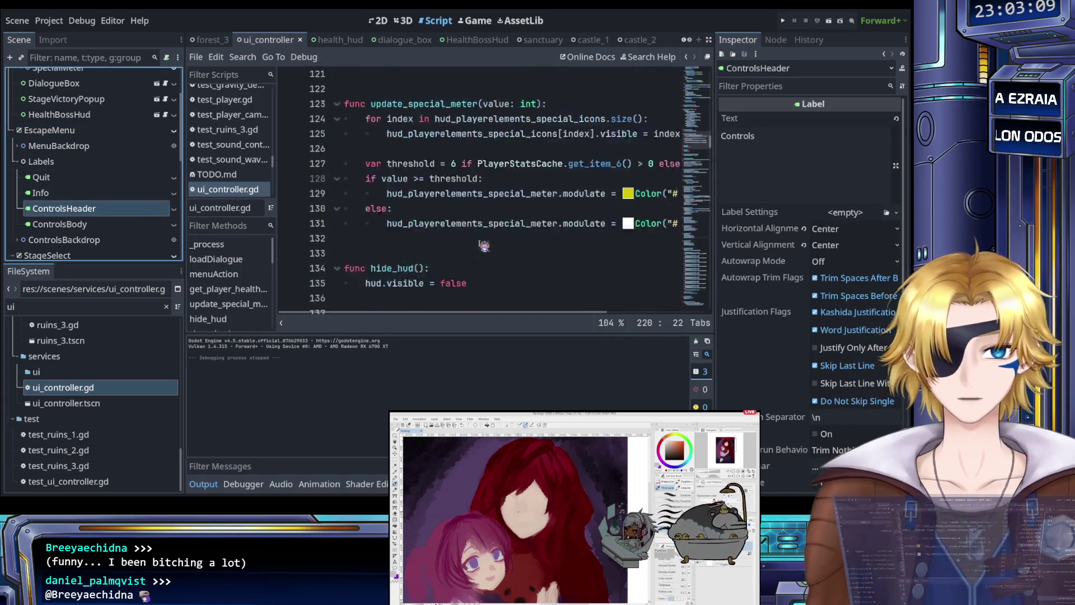
scroll(482, 246, up, 12)
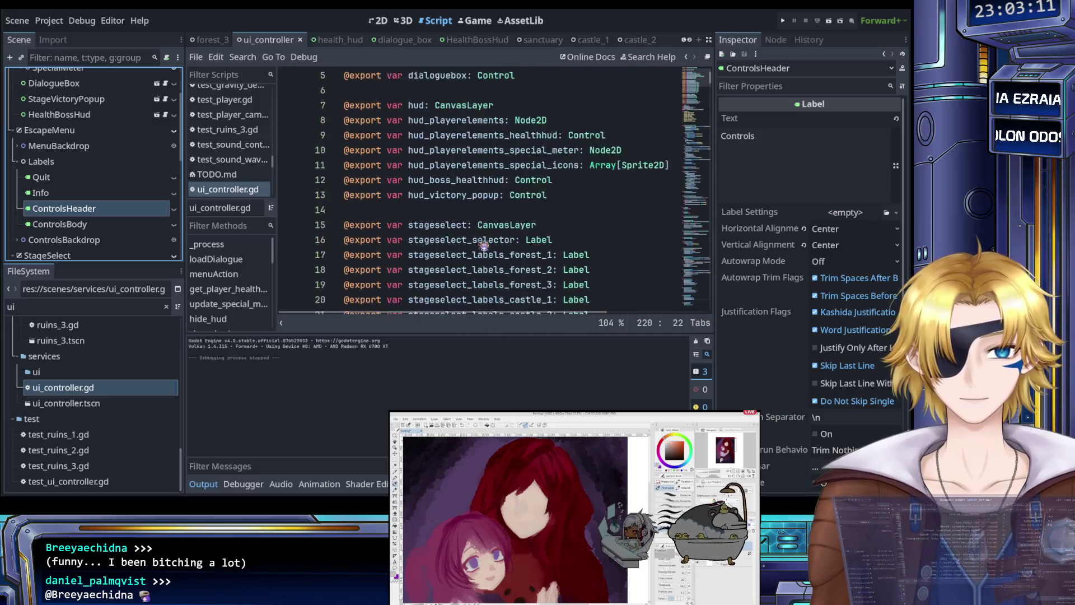
scroll(482, 245, down, 3)
scroll(482, 246, up, 5)
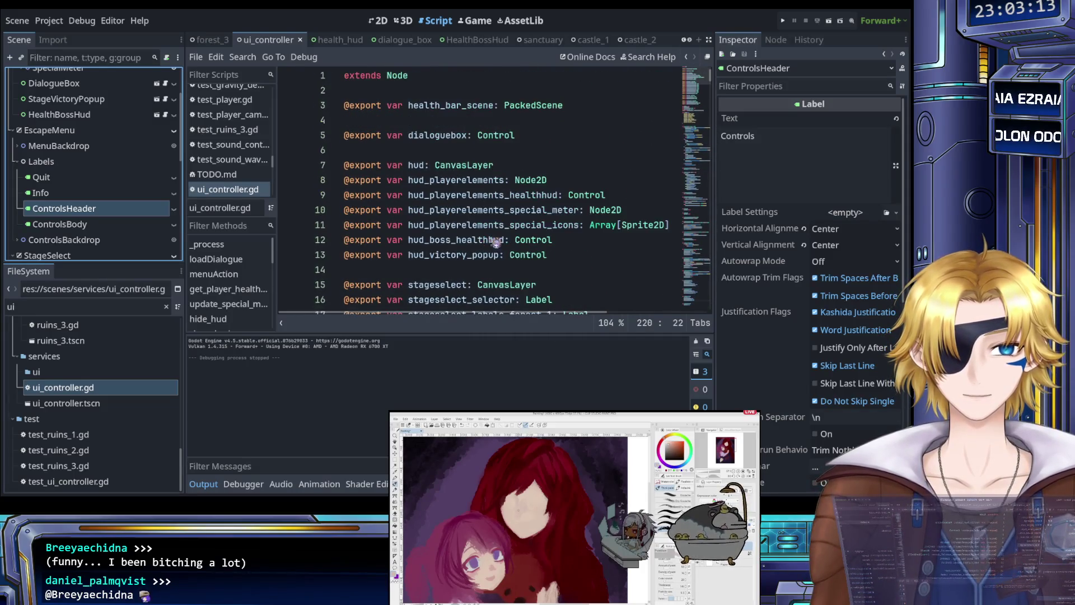
scroll(549, 239, down, 6)
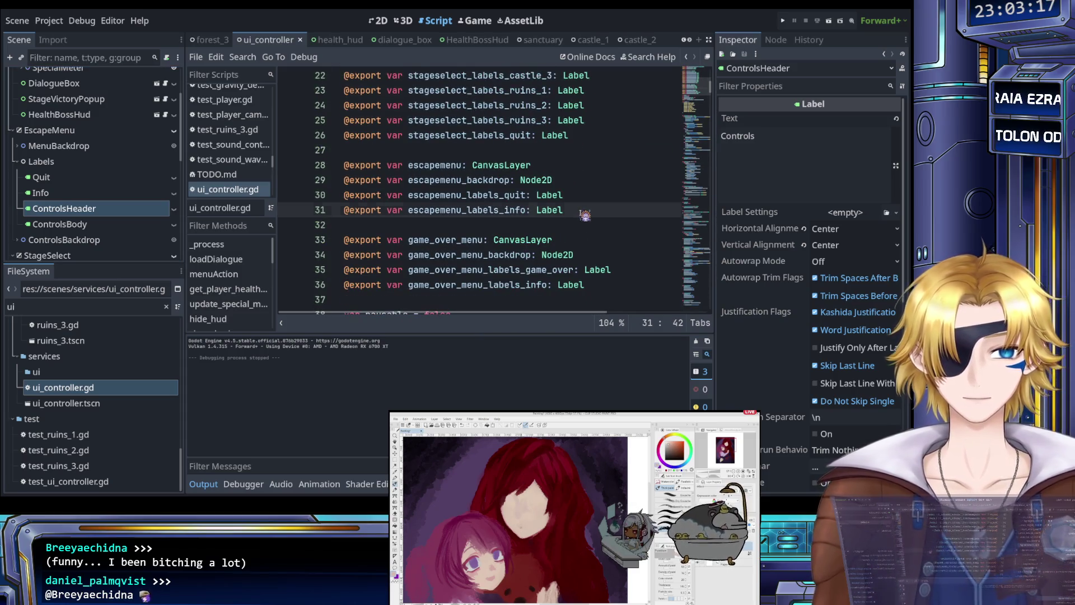
key(Return)
text(@export var)
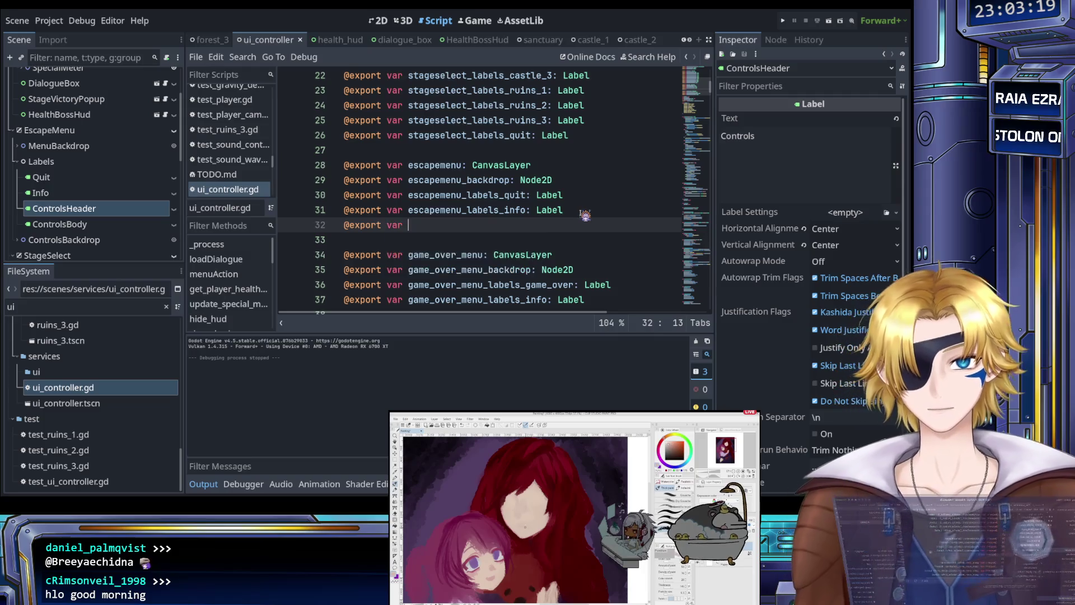
drag(591, 212, 408, 210)
key(ctrl+c)
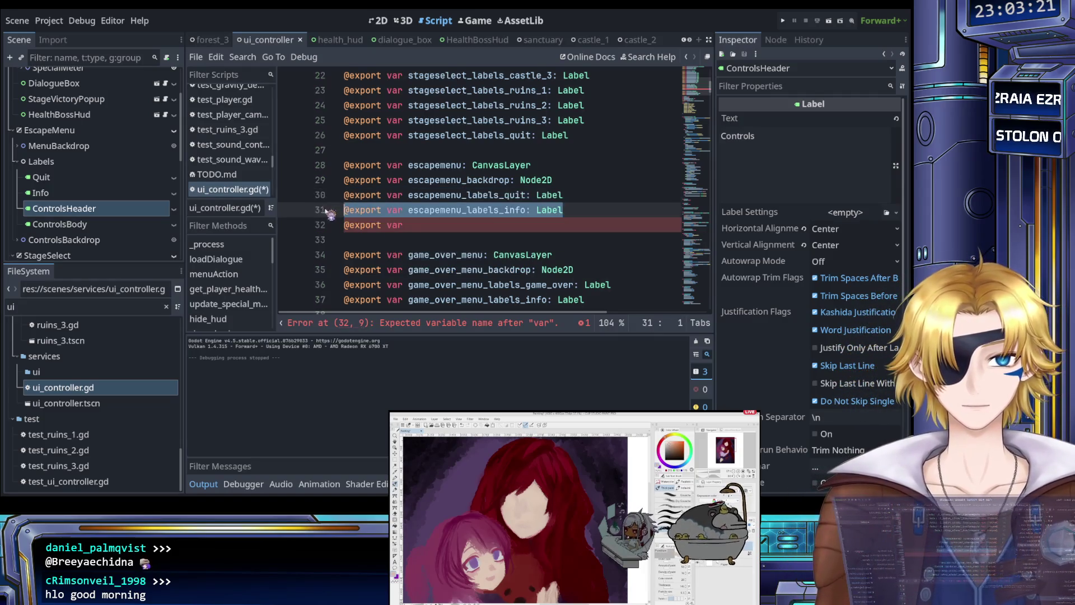
click(459, 227)
key(ctrl+v)
key(Return)
key(ctrl+v)
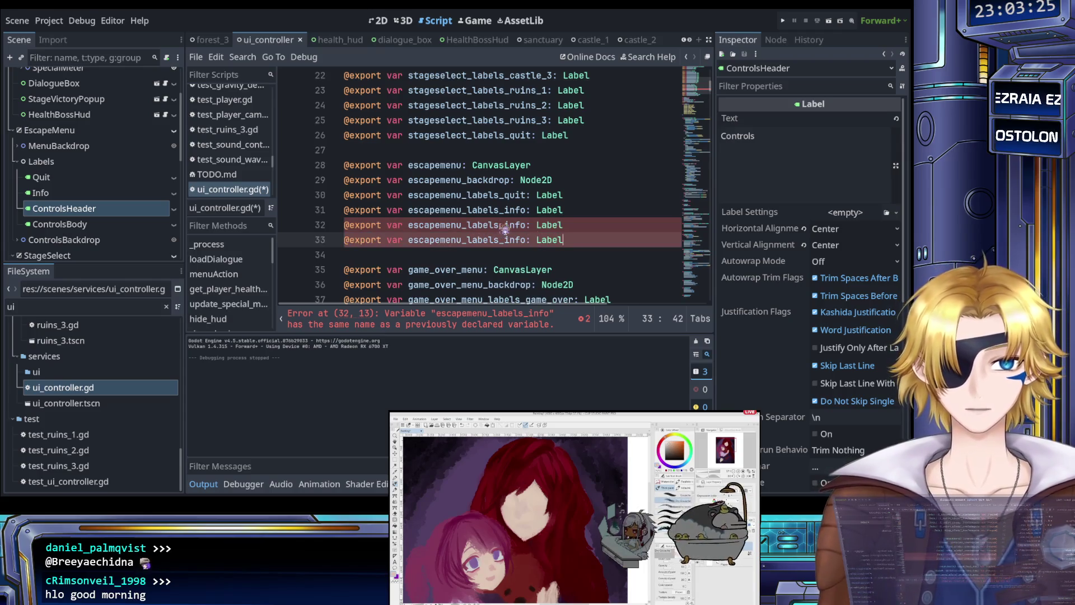
- Rename the first copy to escapemenu_labels_controls_header, fixing the 'constrols' typo
drag(505, 226, 519, 226)
text(constrols_)
text(header)
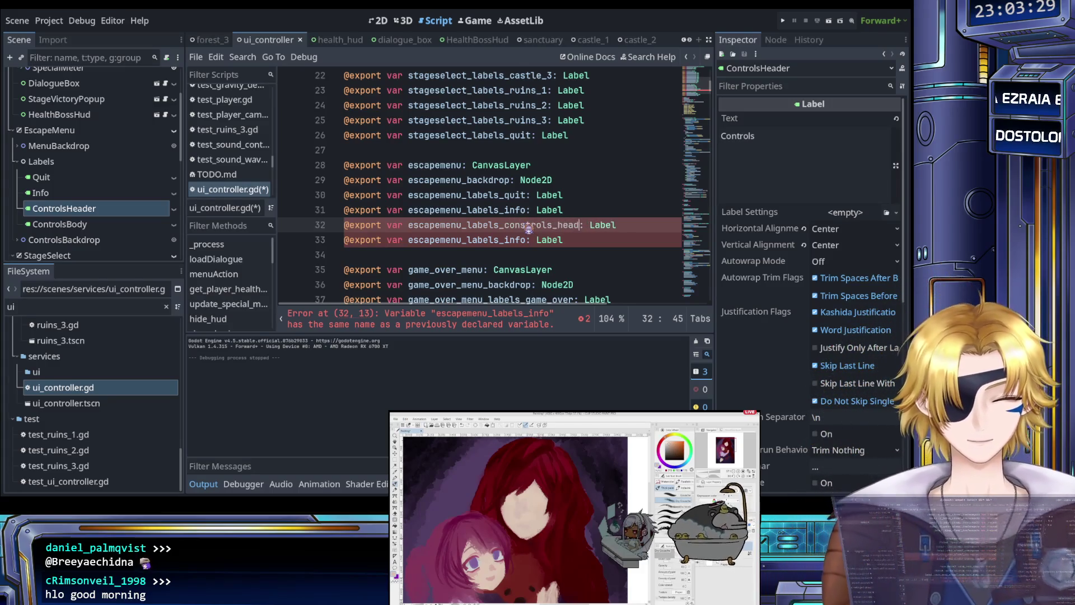
click(484, 225)
click(528, 225)
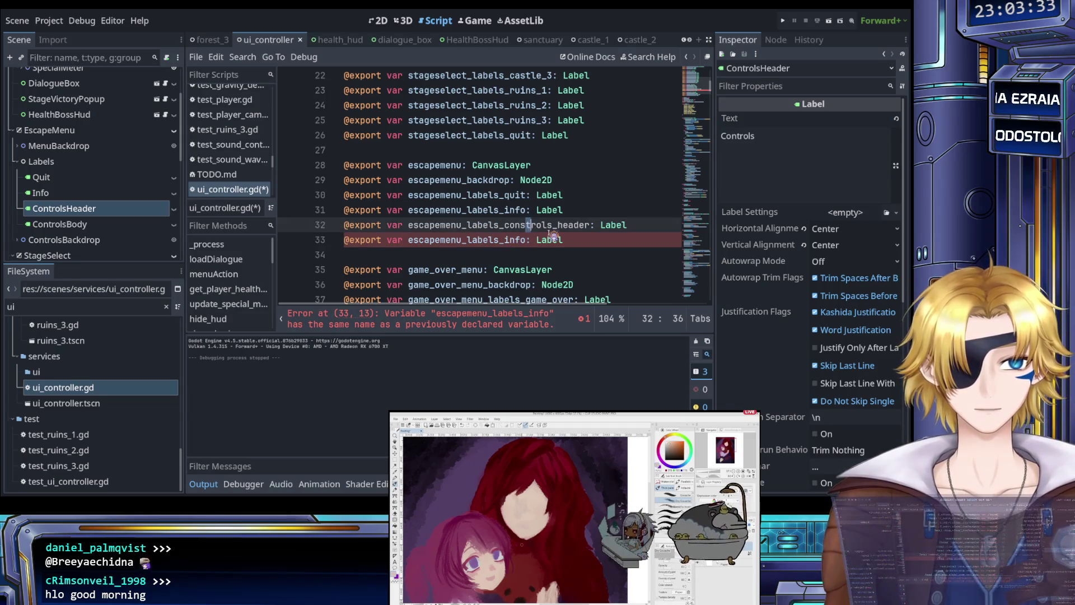
key(BackSpace)
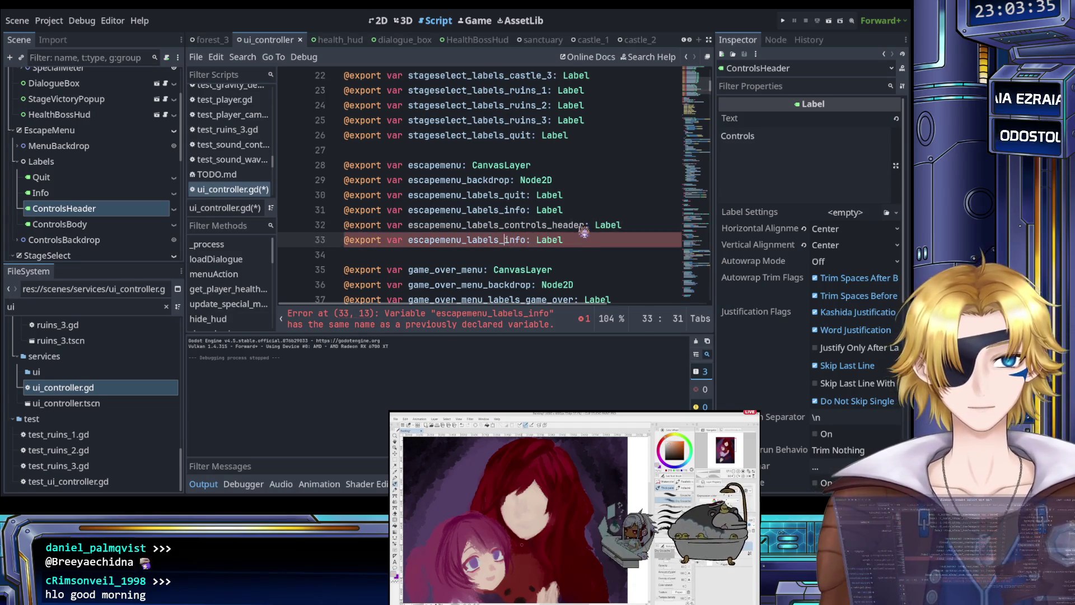
double_click(585, 225)
click(435, 226)
drag(585, 226, 410, 226)
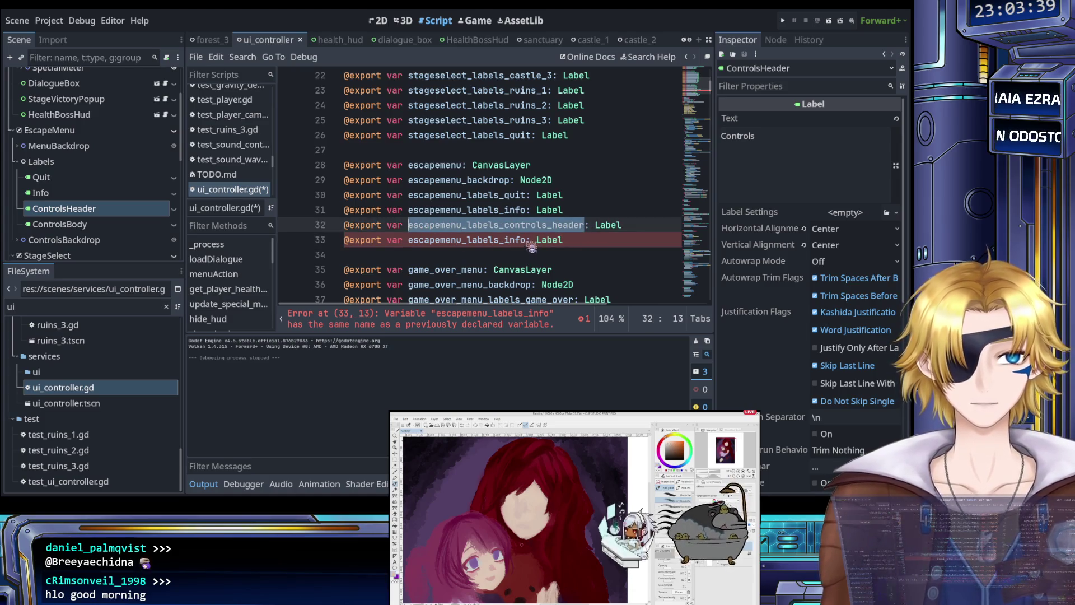
key(ctrl+c)
- Rename the second copy to escapemenu_labels_controls_body and save the script
double_click(492, 240)
key(ctrl+v)
key(BackSpace)
key(BackSpace)
key(BackSpace)
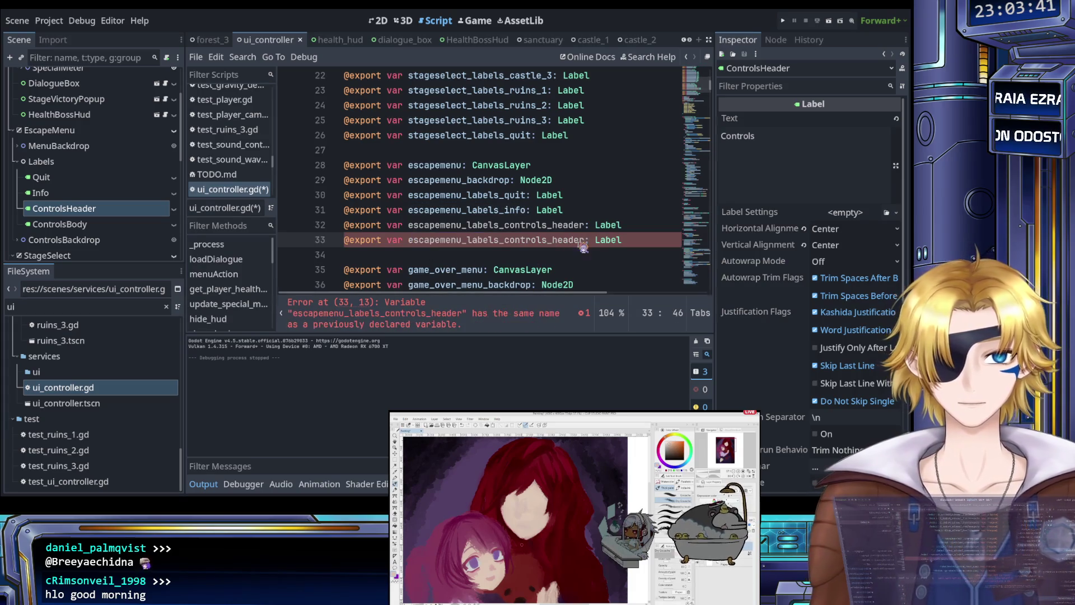
text(body)
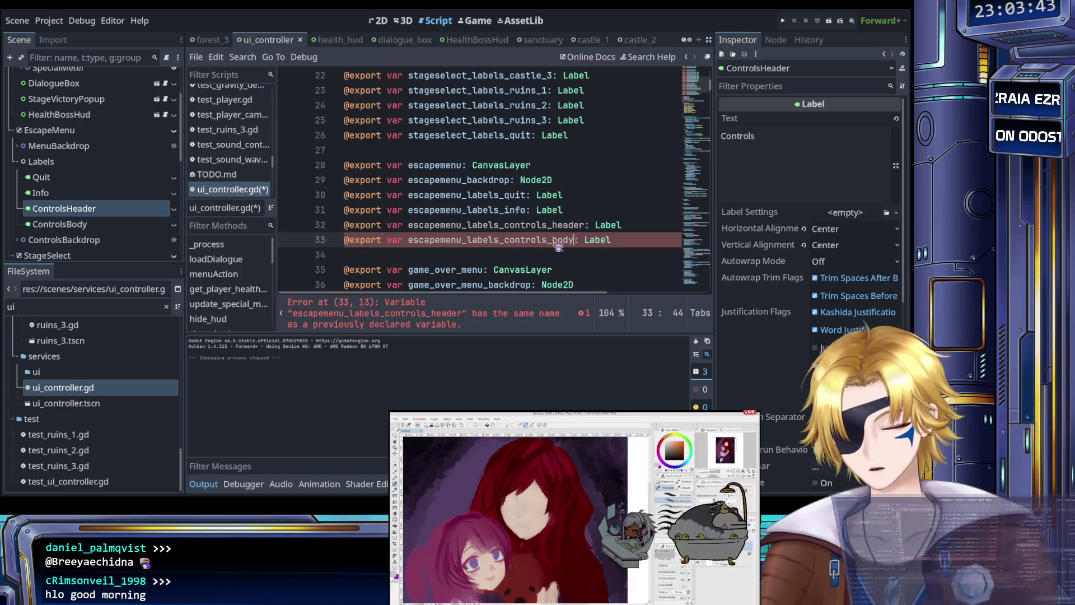
key(ctrl+s)
click(441, 209)
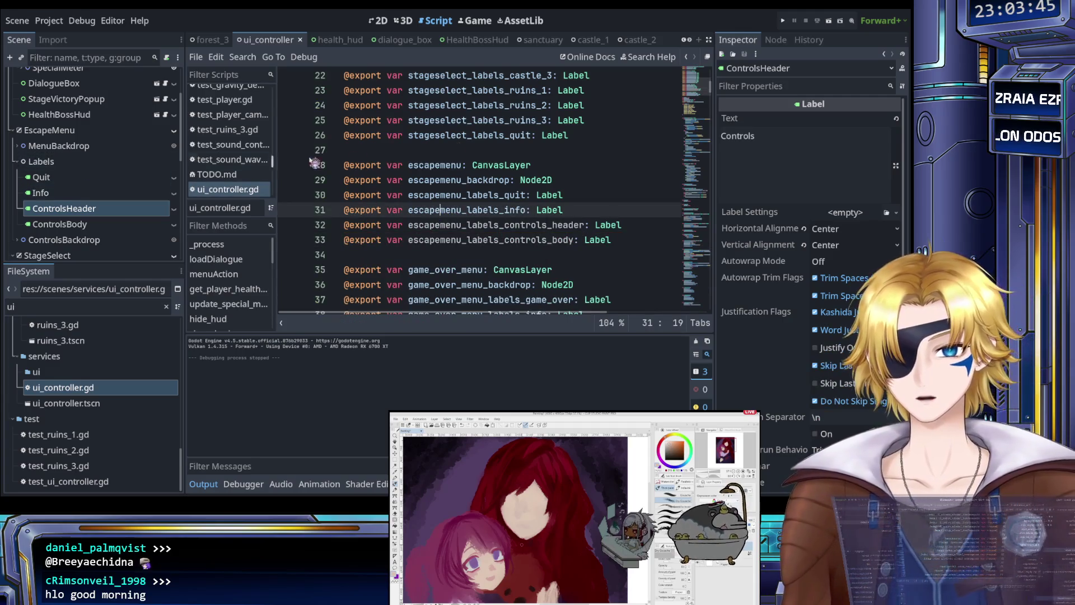
click(776, 39)
scroll(447, 171, up, 5)
scroll(59, 105, up, 3)
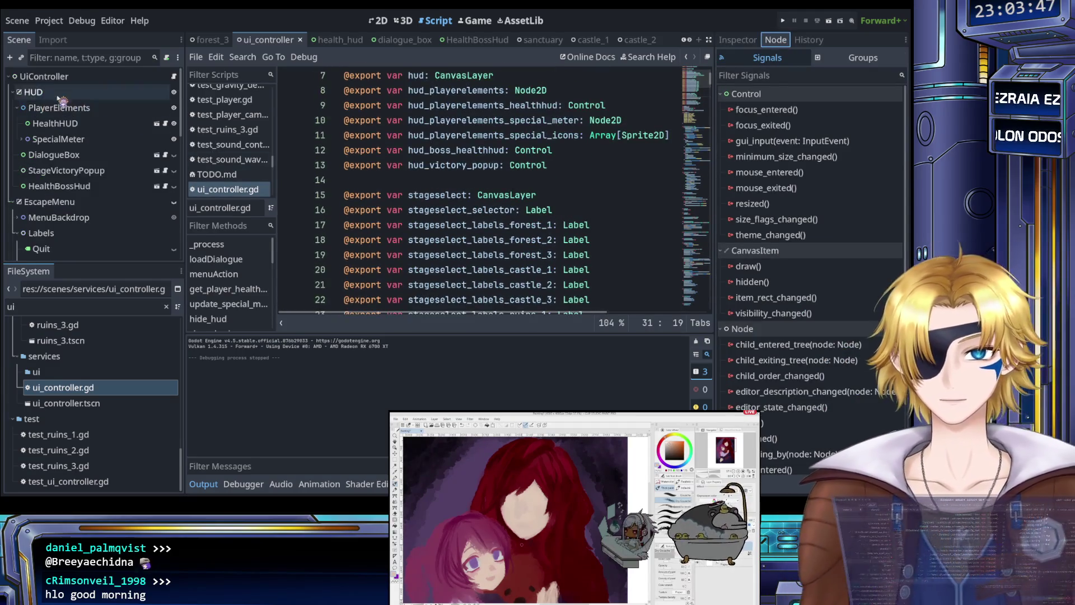
- Select the UiController root and scroll its Inspector to the unassigned controls header and body label slots
click(48, 76)
click(737, 39)
scroll(810, 208, down, 5)
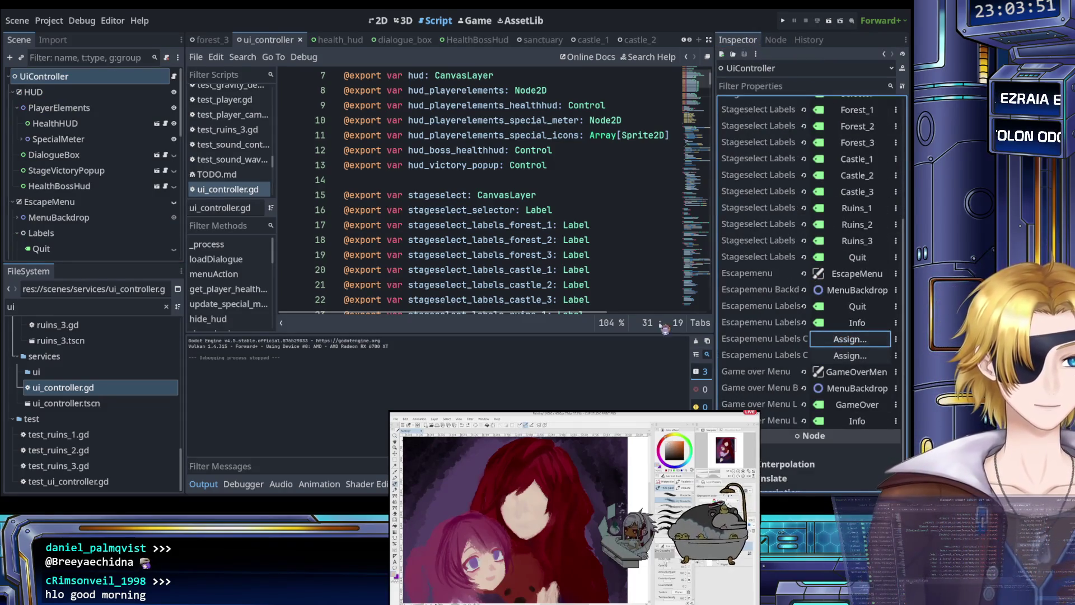
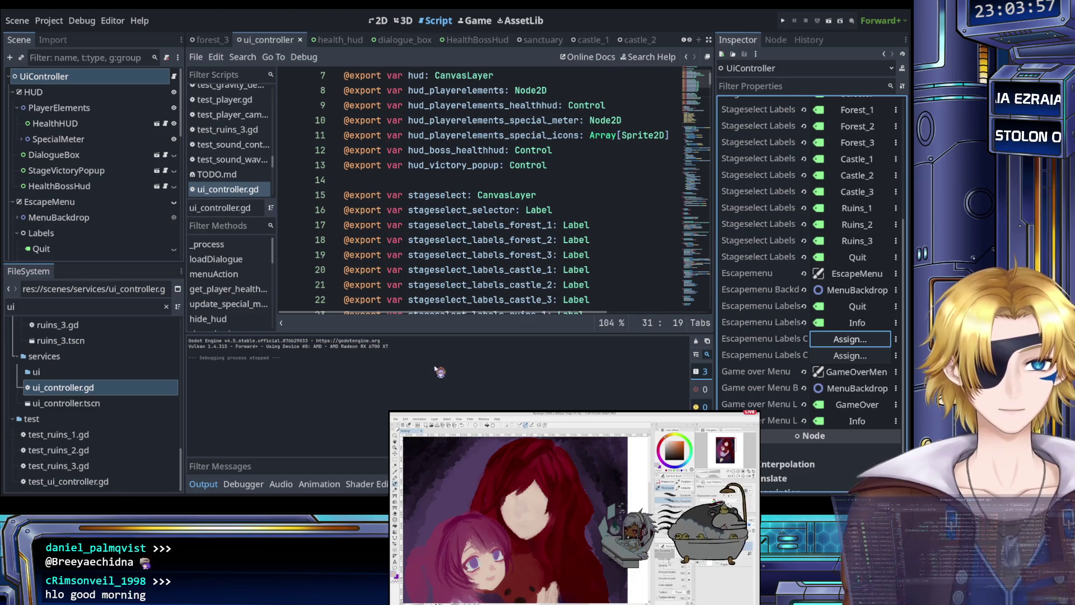
- Assign the ControlsHeader and ControlsBody labels to the escape menu's controls fields in the Inspector
mouse_move(713, 323)
mouse_down()
mouse_move(547, 322)
mouse_move(703, 323)
mouse_up()
click(865, 357)
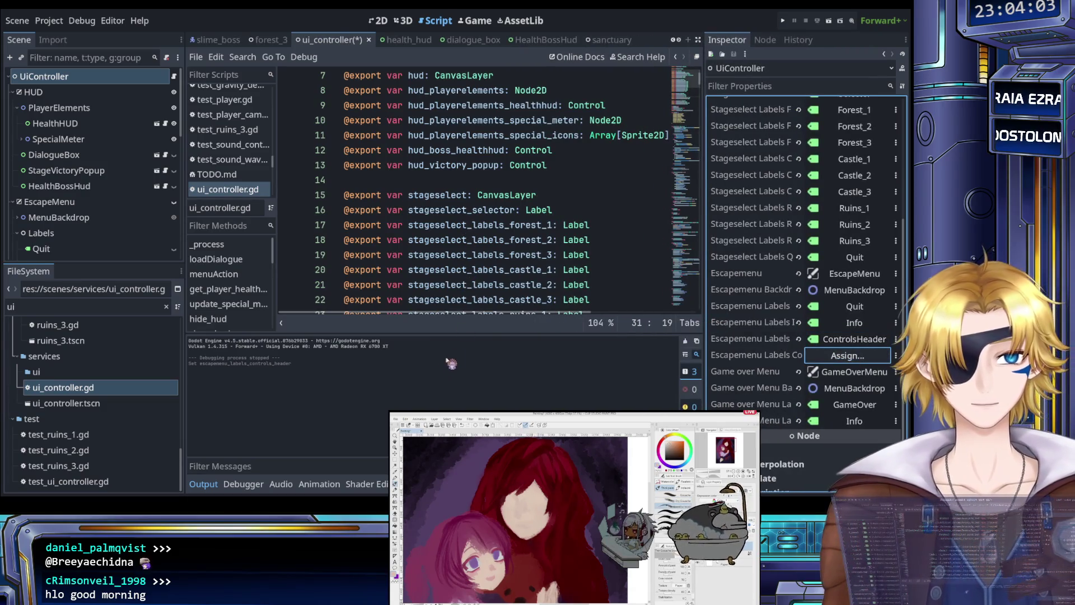
scroll(456, 239, down, 10)
- Save, then locate where escapemenu_labels_quit is shown in show_escape_menu
key(ctrl+s)
key(ctrl+f)
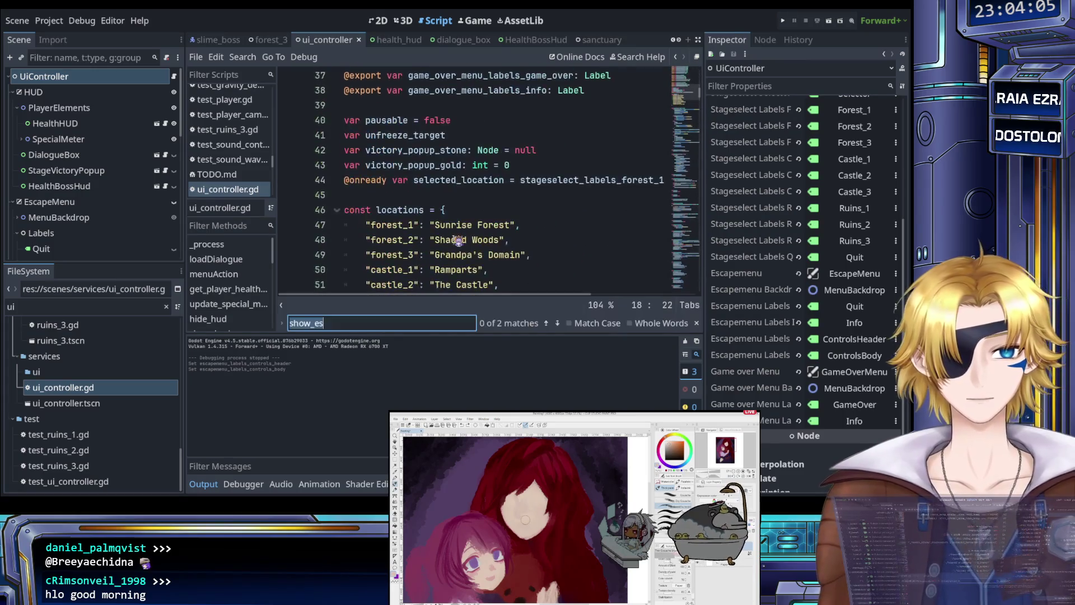
key(Escape)
scroll(458, 235, up, 10)
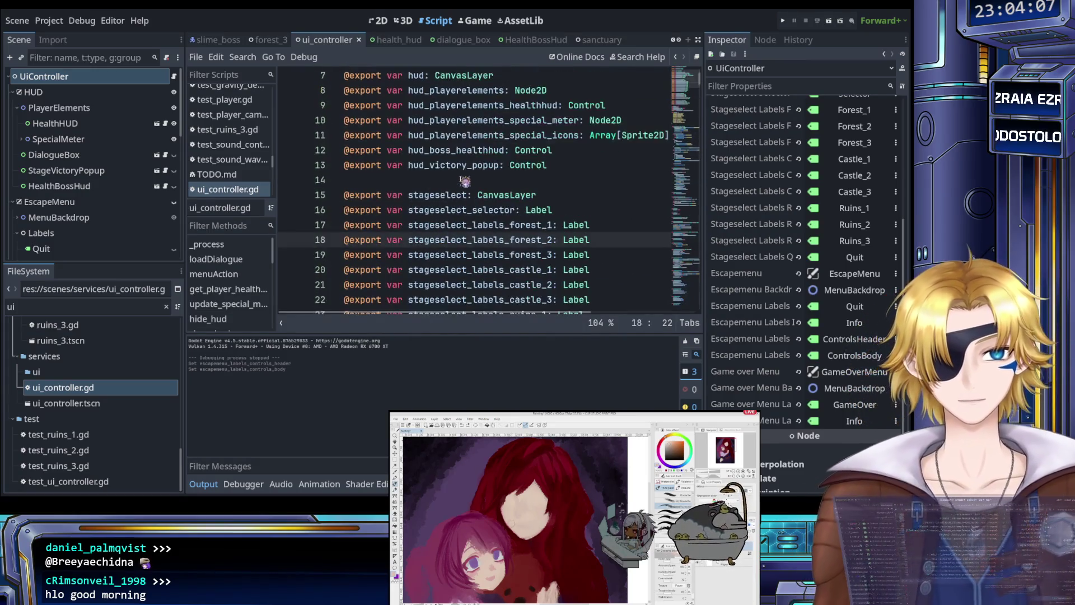
scroll(464, 185, down, 3)
scroll(462, 210, down, 2)
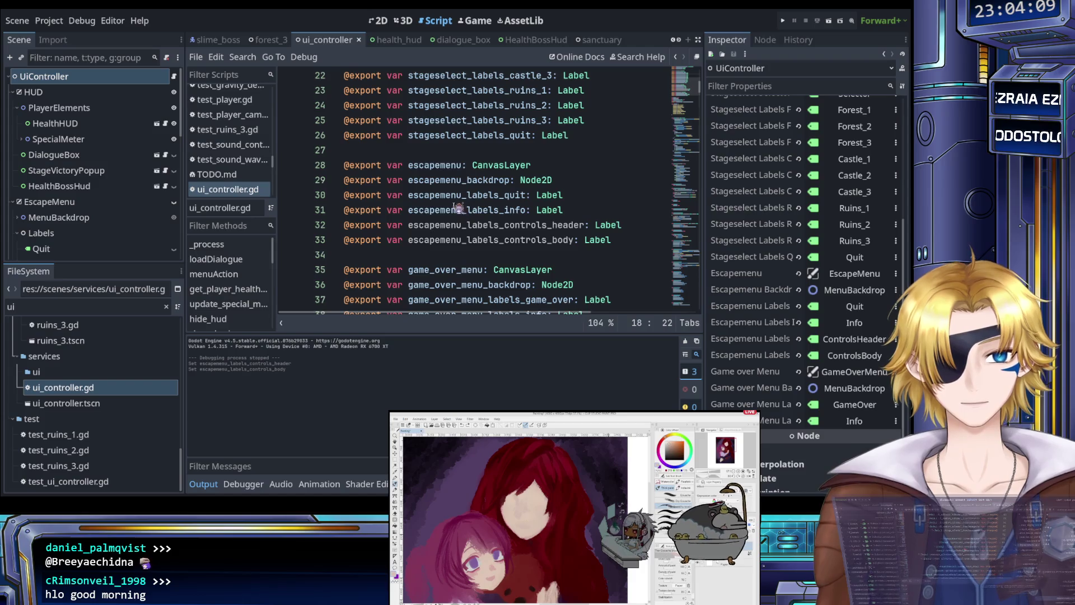
double_click(457, 196)
key(ctrl+f)
key(Return)
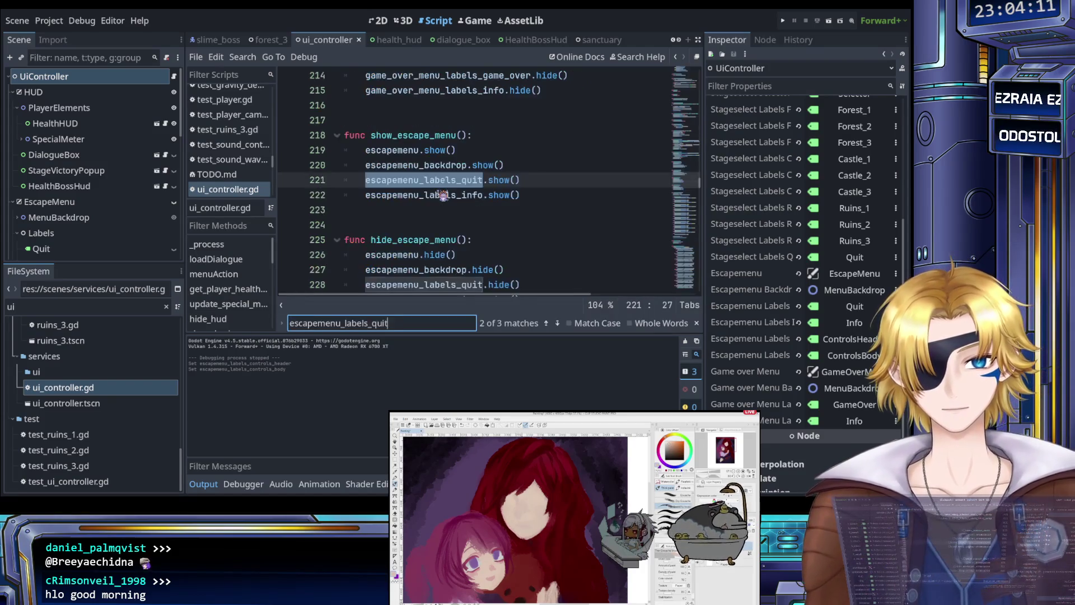
key(Escape)
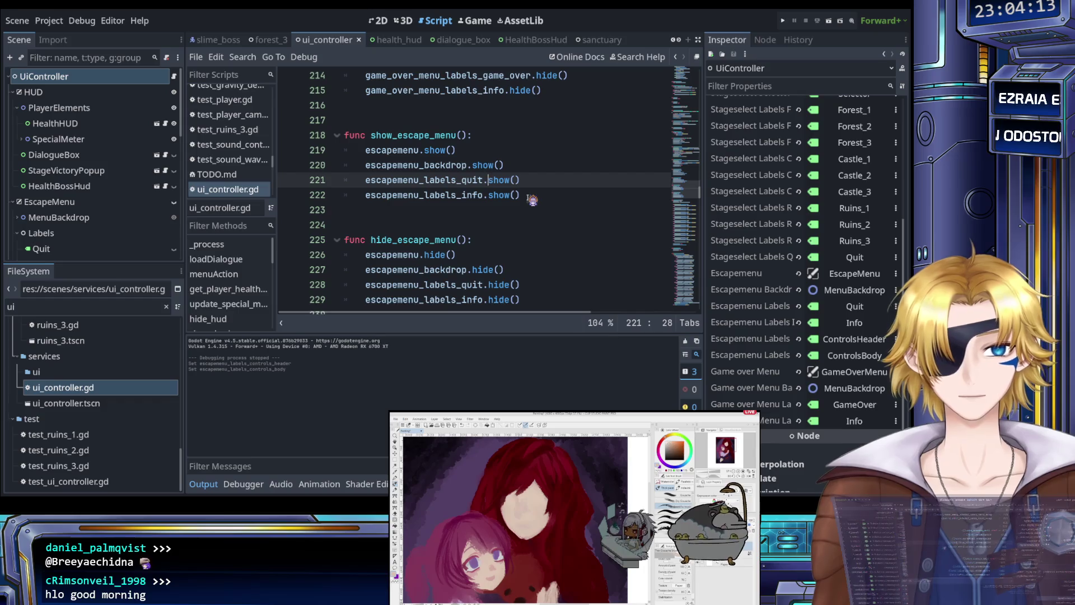
- Add show() lines for escapemenu_labels_controls_header and escapemenu_labels_controls_body in show_escape_menu
click(529, 196)
key(Return)
text(esc)
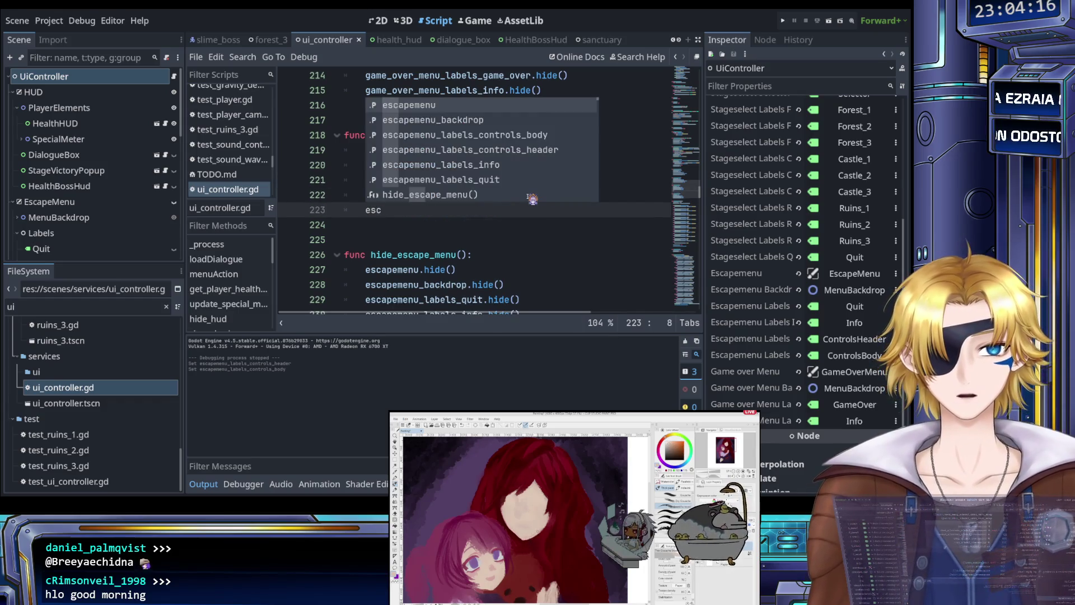
key(Down)
key(Return)
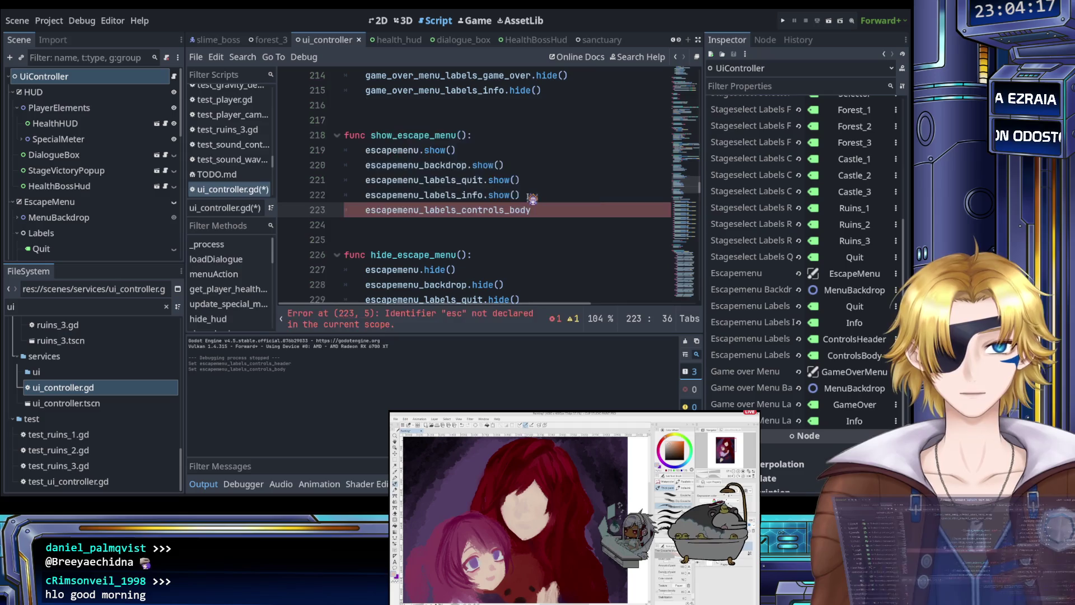
text(sh)
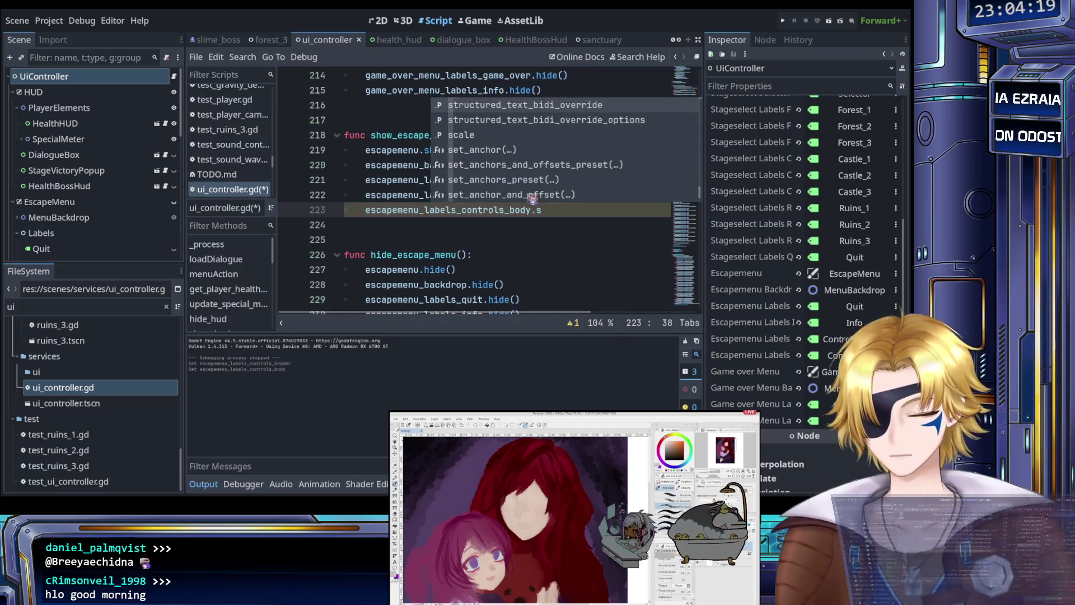
key(Down)
key(Return)
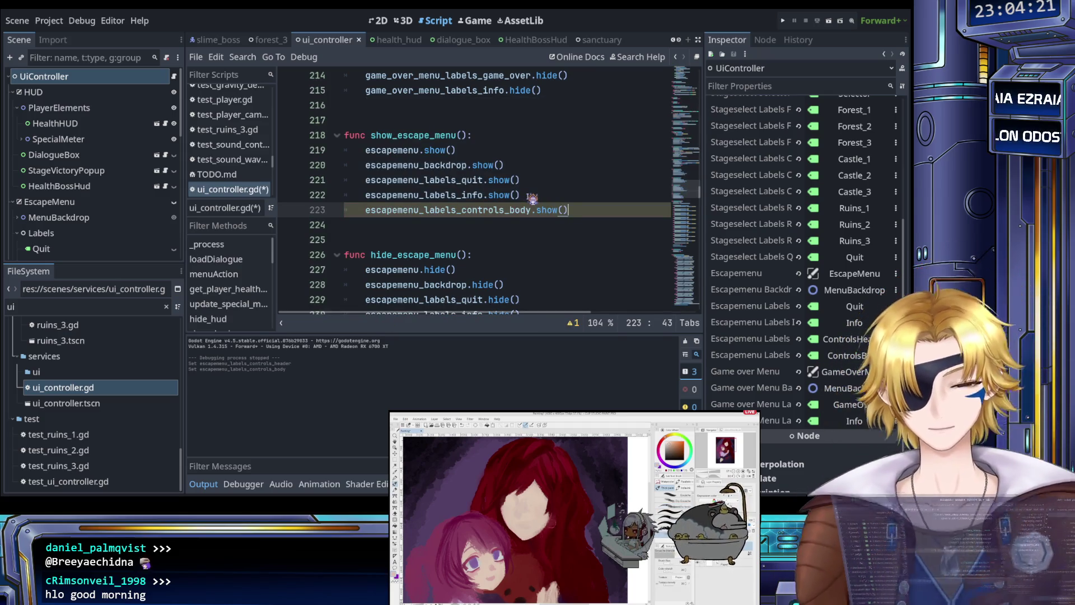
key(ctrl+shift+d)
mouse_move(508, 225)
mouse_down()
mouse_move(534, 225)
mouse_move(369, 226)
mouse_up()
text(header)
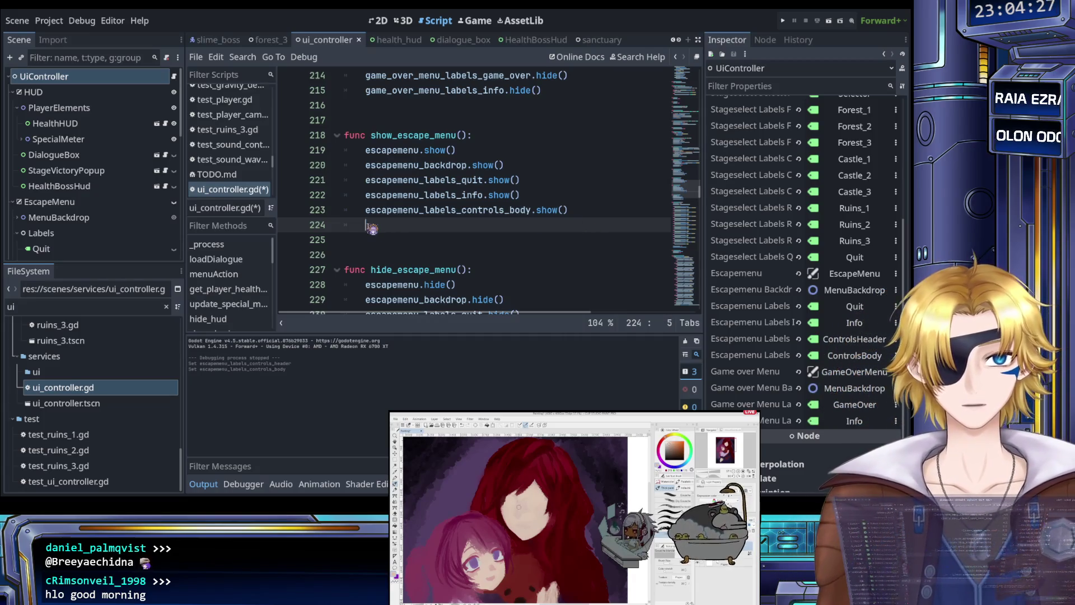
key(alt+Up)
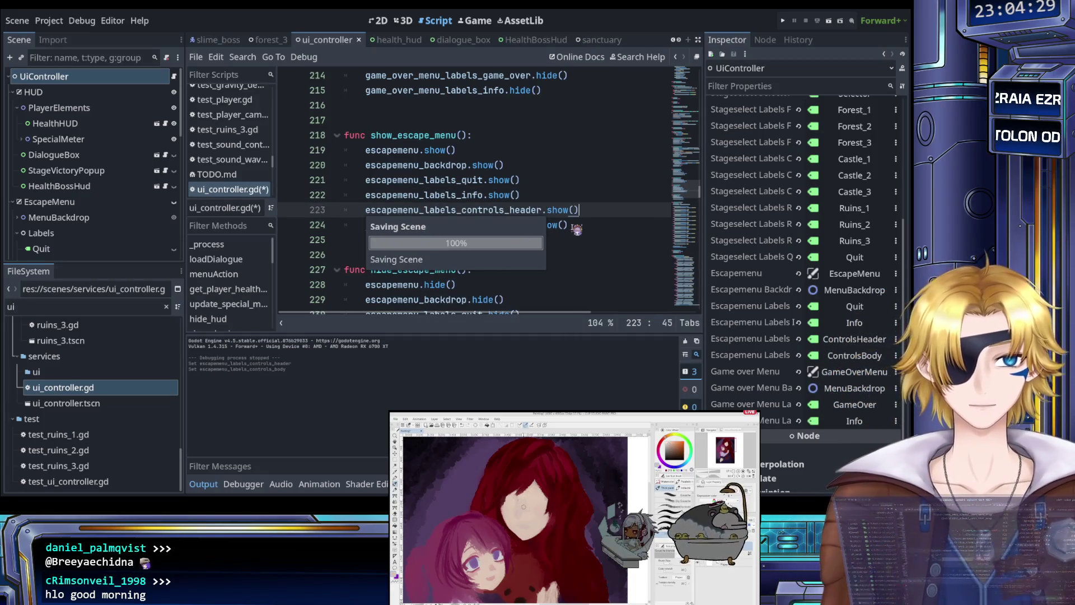
- Copy both controls lines into hide_escape_menu, change them to hide(), and save
drag(577, 225, 373, 218)
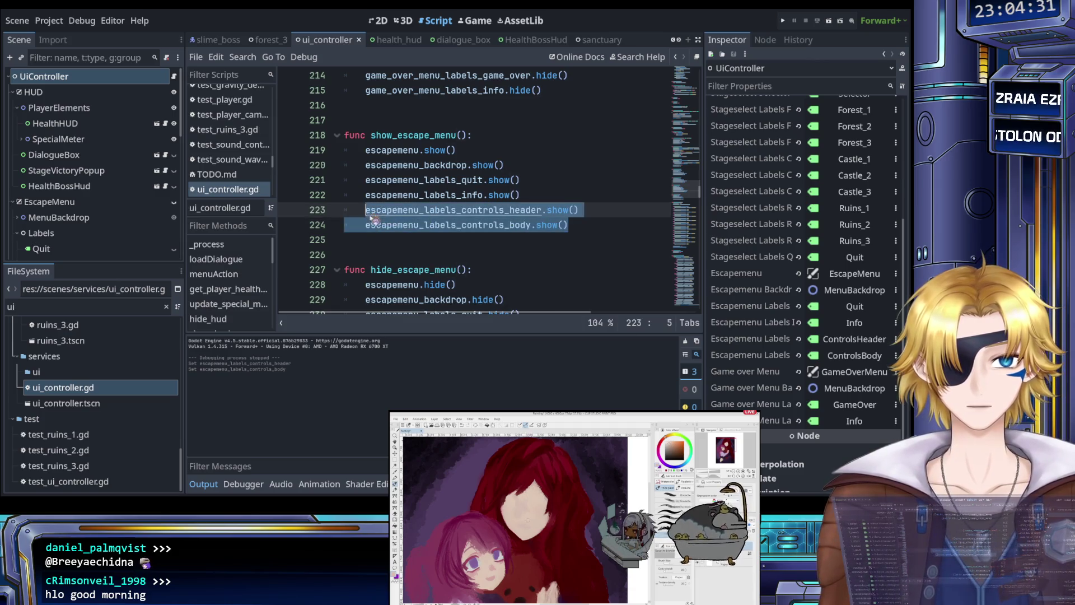
scroll(448, 224, down, 2)
click(526, 241)
key(Return)
text(escapemenu_labels_controls_header.show() 	escapemenu_labels_controls_body.show())
key(ctrl+s)
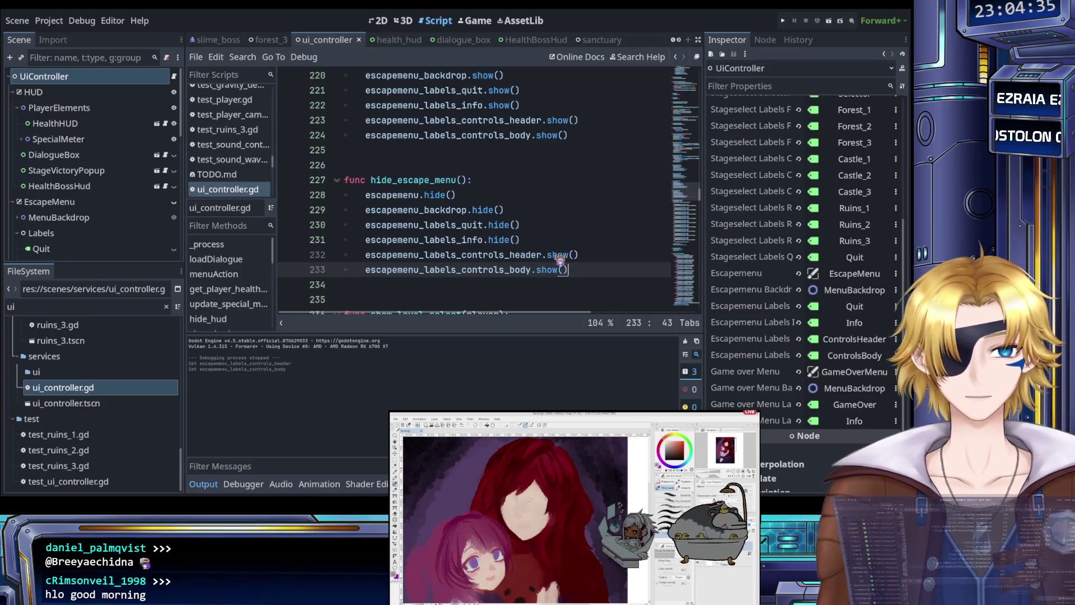
double_click(558, 254)
text(hide)
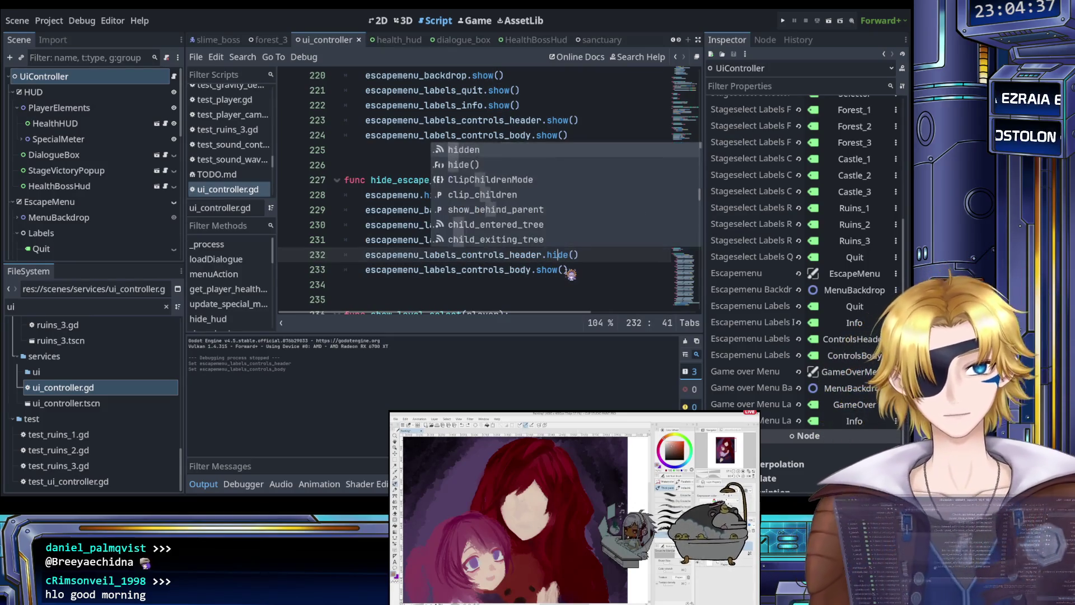
key(Escape)
key(Down)
double_click(547, 270)
text(hide)
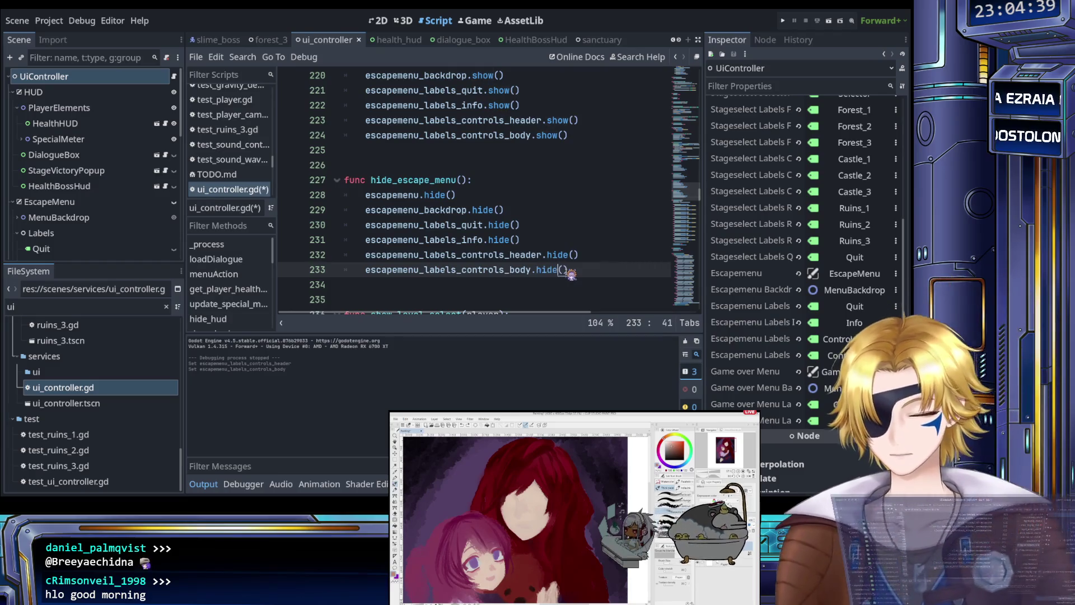
click(411, 229)
key(ctrl+s)
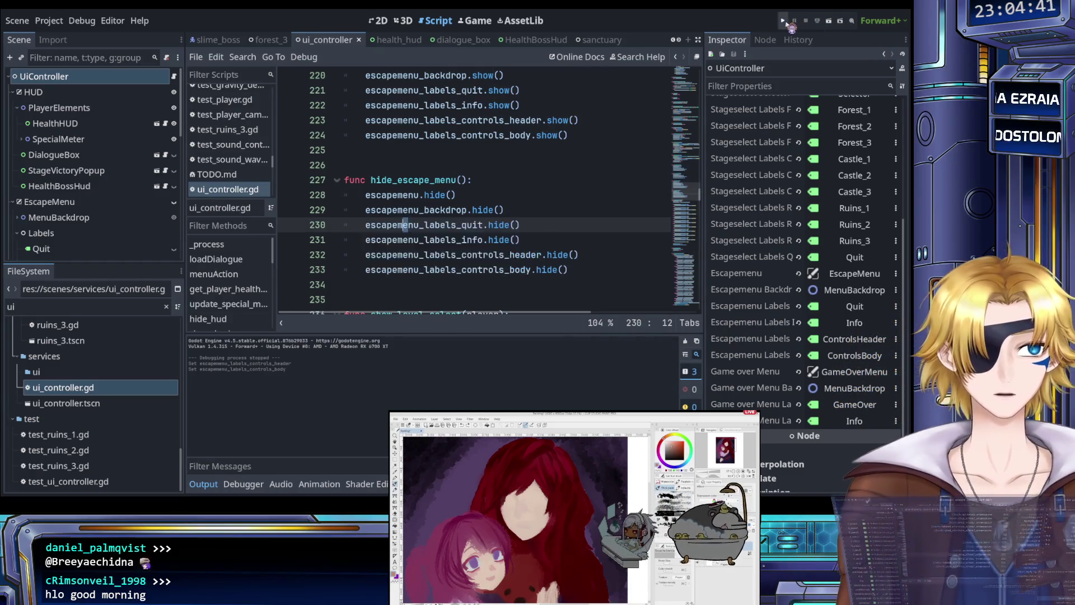
click(783, 22)
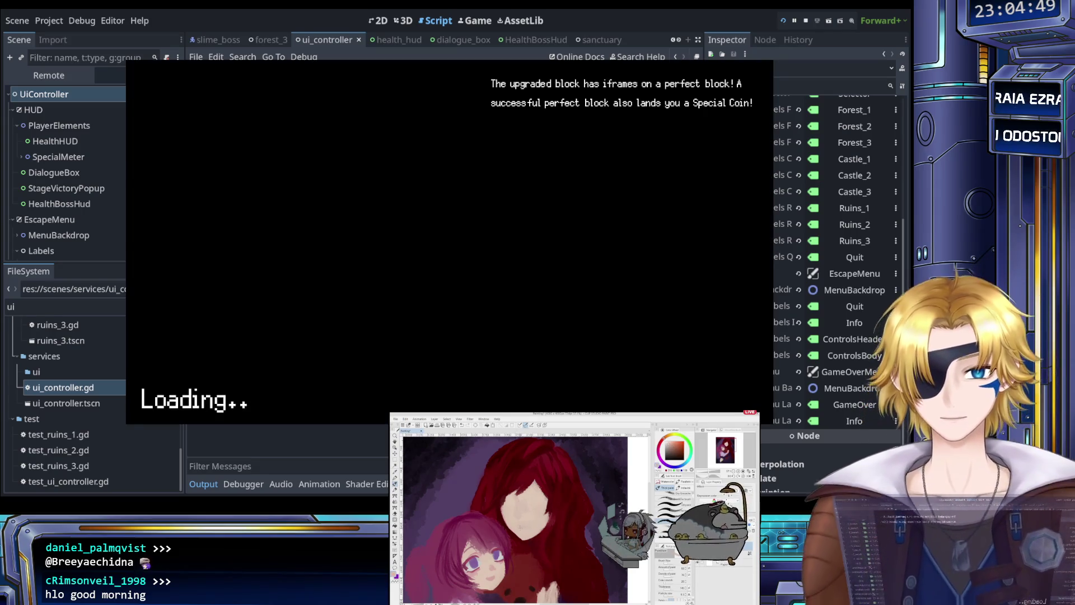
key(Escape)
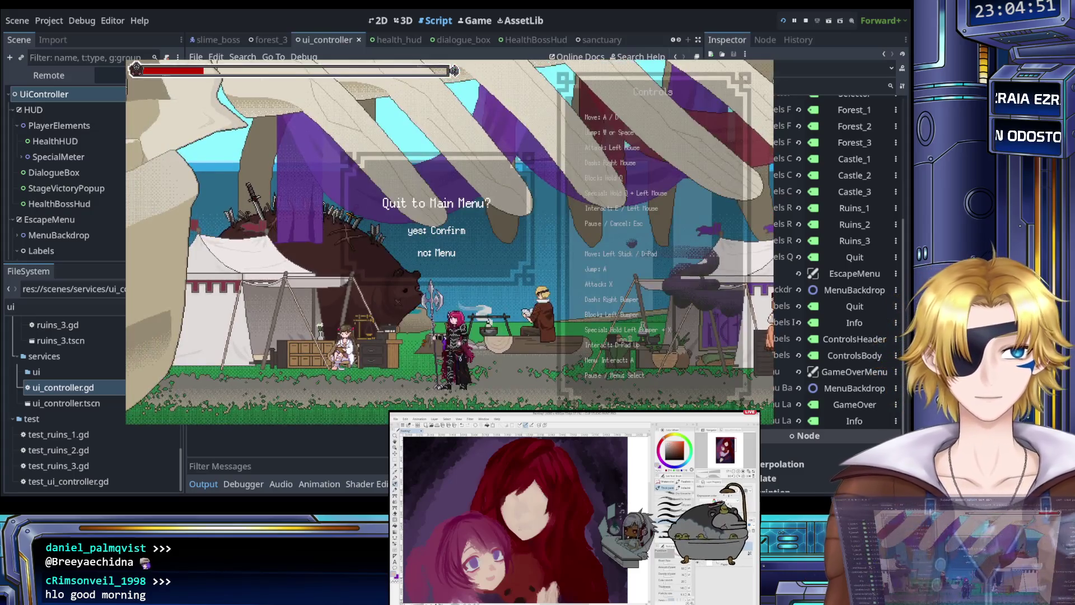
key(a)
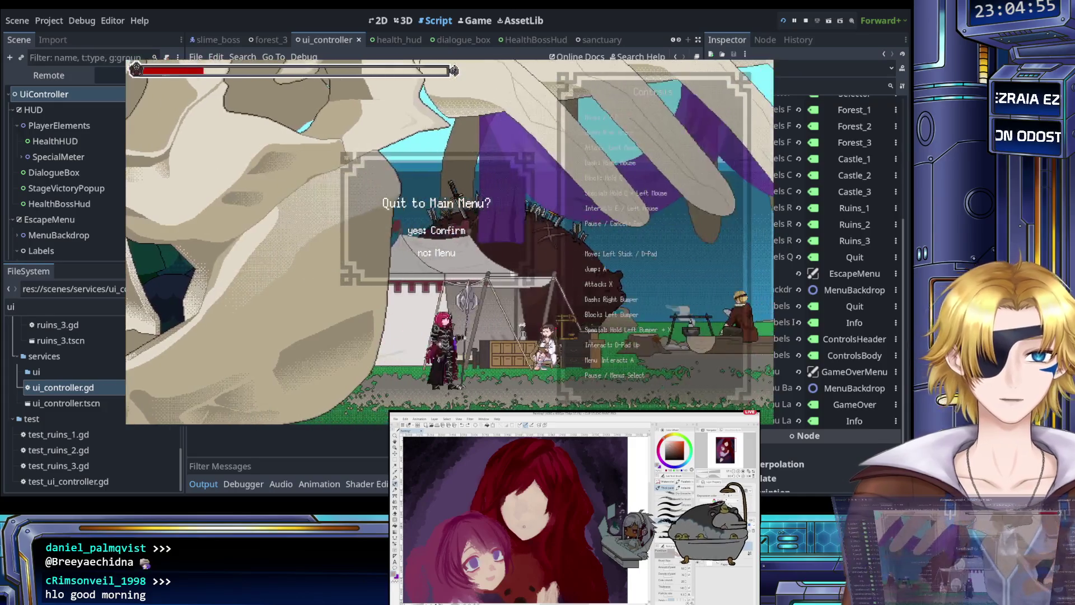
key(Escape)
key(Escape)
key(Return)
click(784, 22)
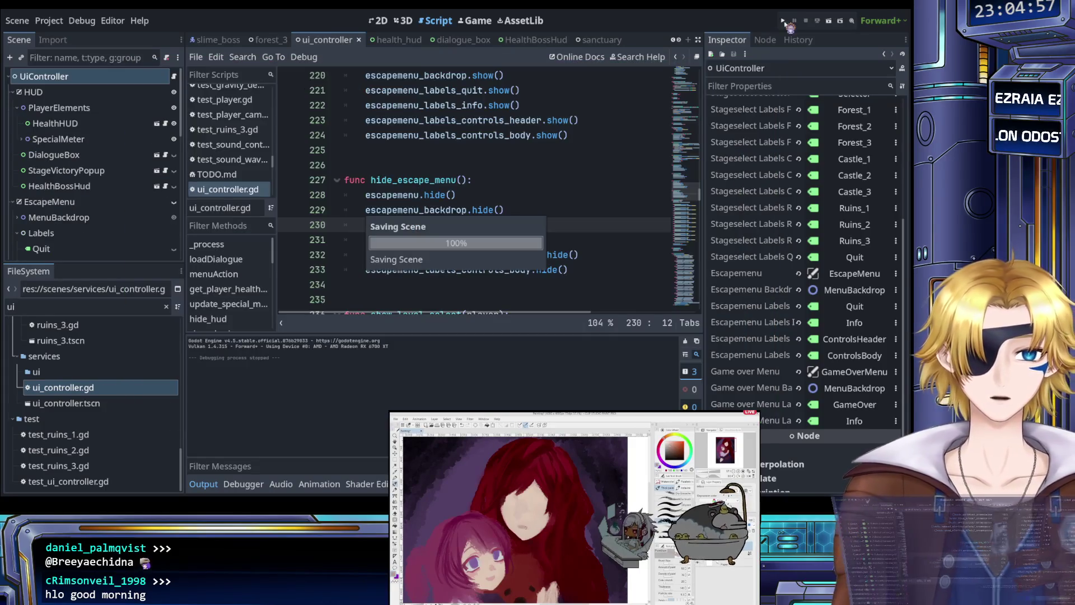
scroll(106, 160, down, 1)
- Move ControlsBackdrop into EscapeMenu above Labels, save the scene, and run the game
scroll(106, 160, up, 1)
key(ctrl+F1)
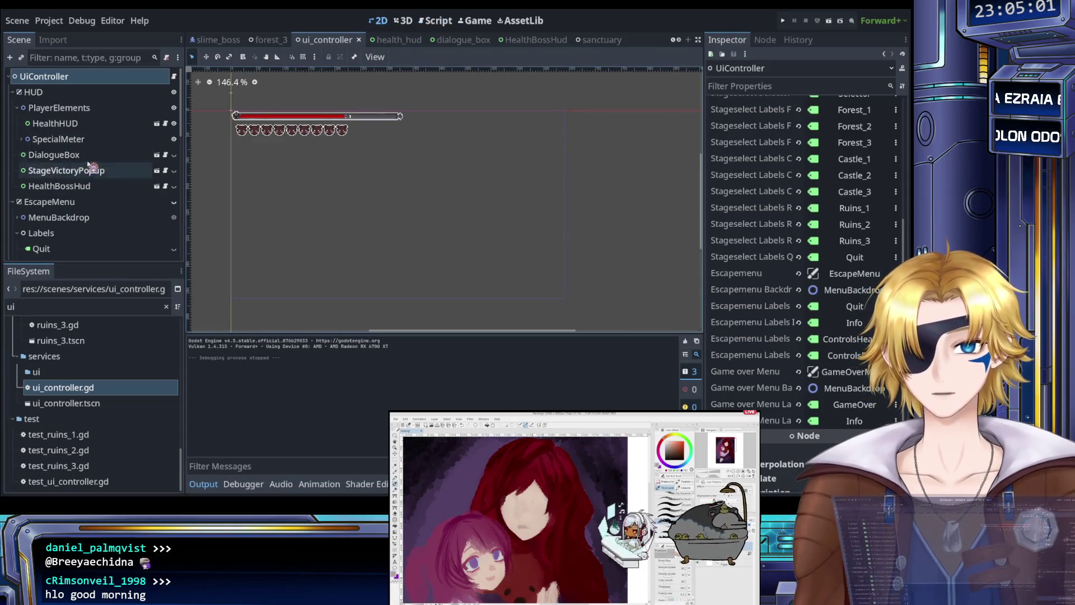
scroll(93, 170, down, 2)
scroll(36, 185, down, 3)
mouse_move(54, 197)
mouse_down()
mouse_move(72, 217)
mouse_move(72, 147)
mouse_up()
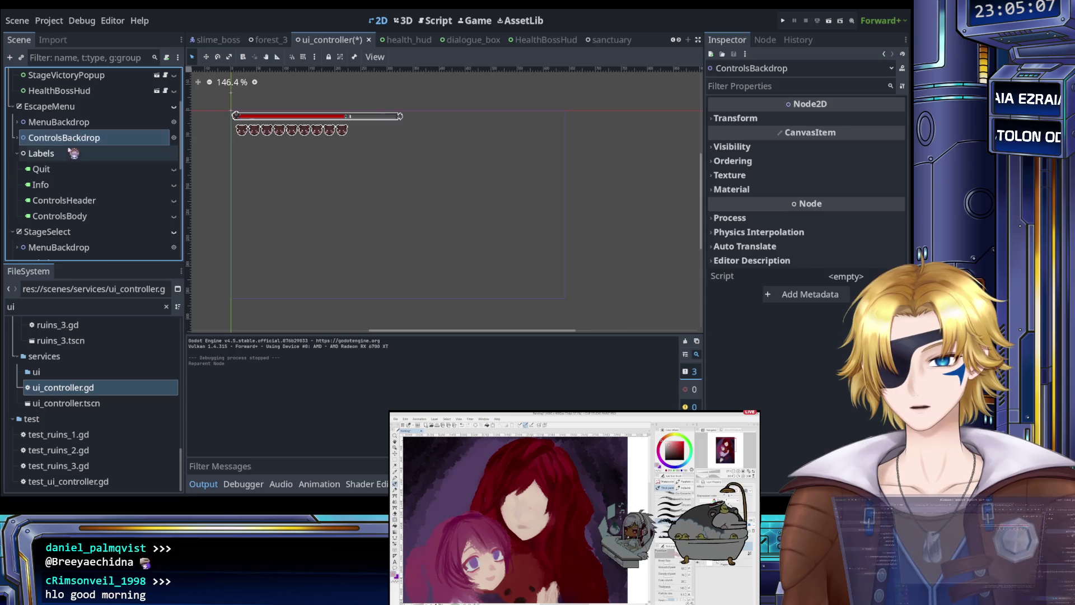
key(ctrl+s)
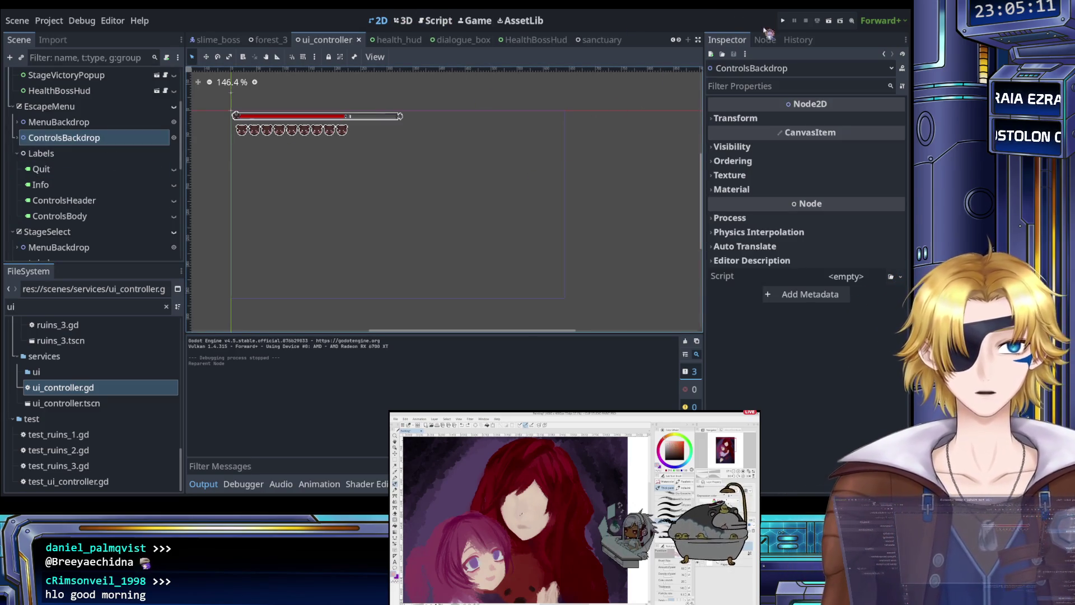
key(F5)
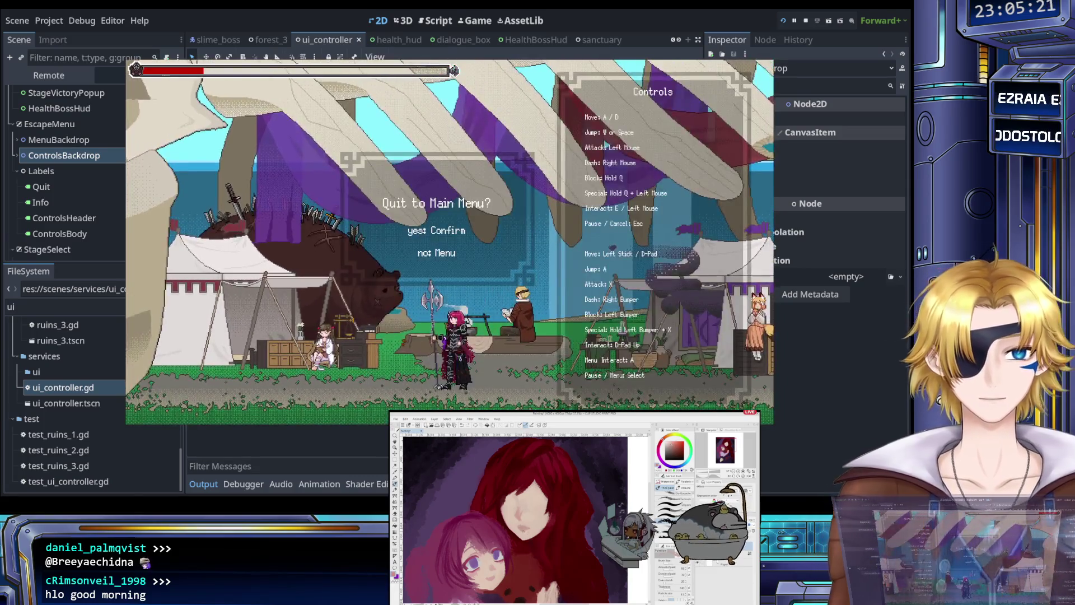
- Run the character left with the pause menu open, then quit to the main menu and choose Quit
key(a)
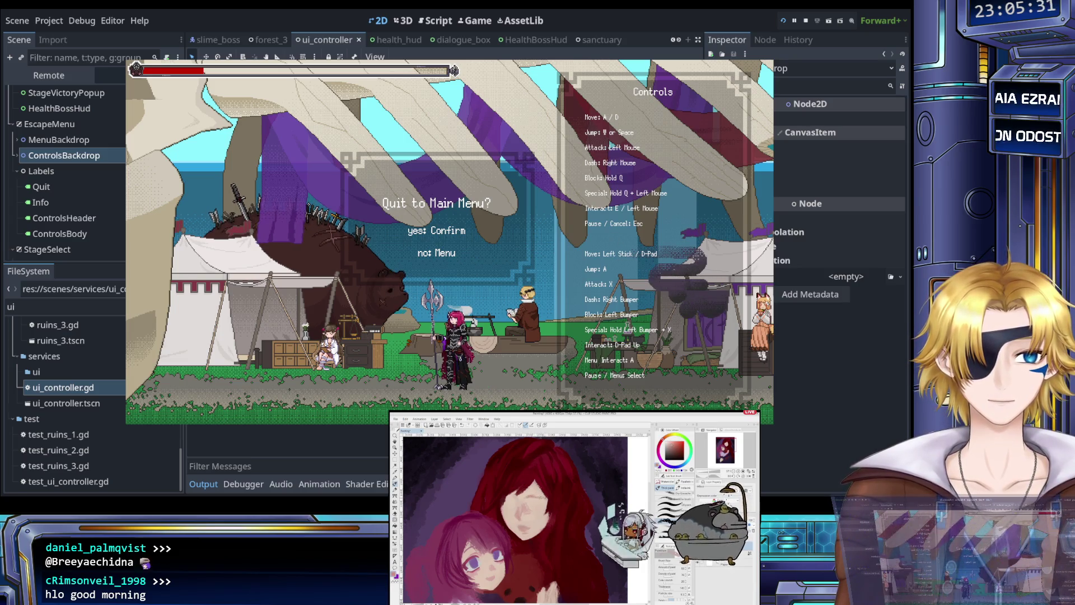
key(a)
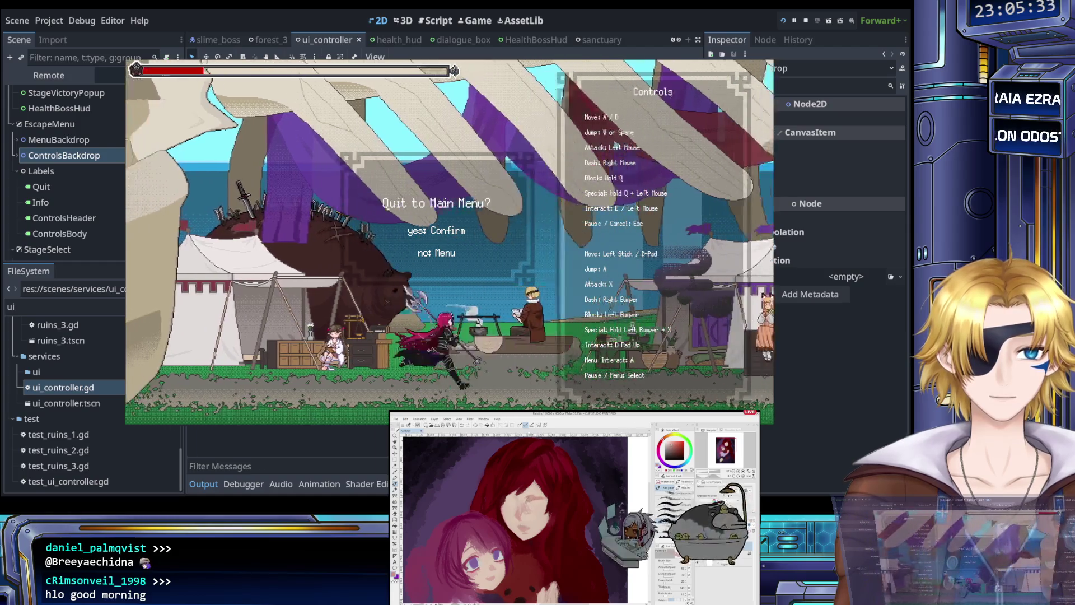
key(Return)
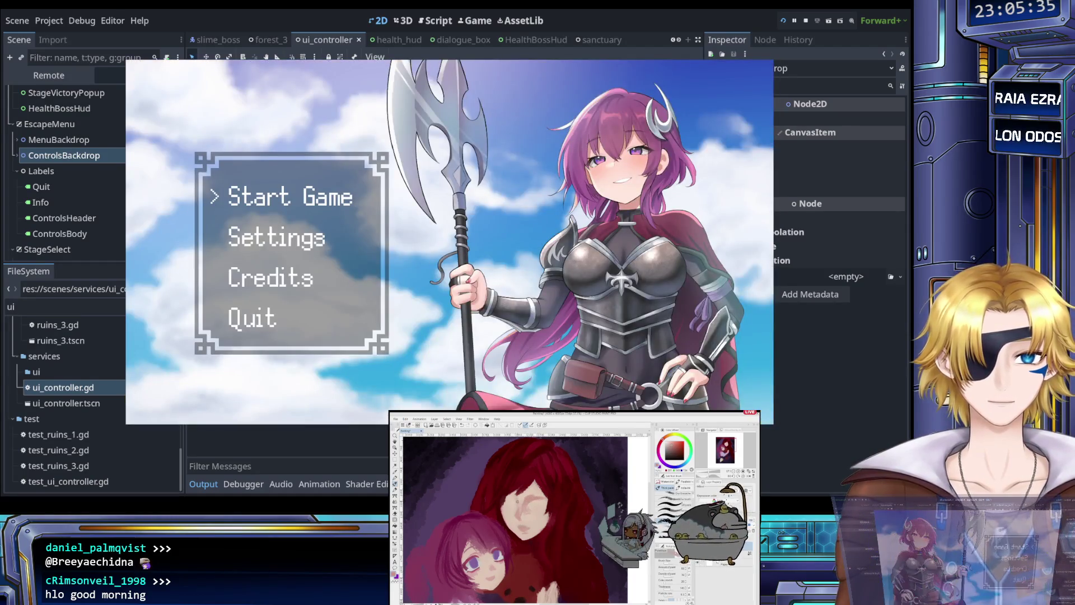
key(Up)
key(Return)
key(ctrl+s)
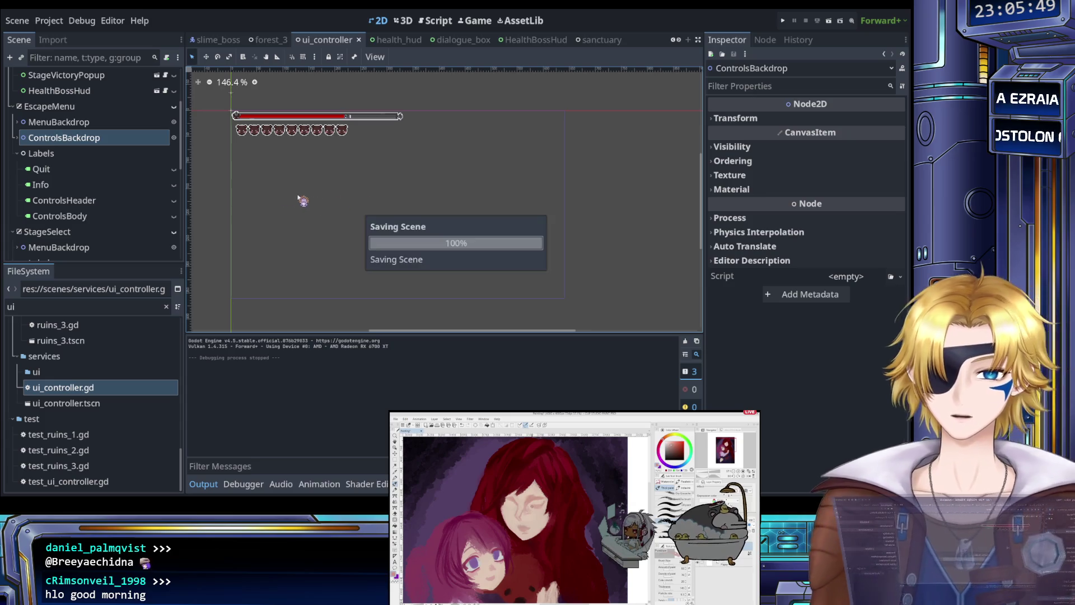
- Filter the FileSystem for 'lennix' and open the Lennix NPC script and scene
scroll(129, 199, down, 3)
scroll(126, 200, down, 5)
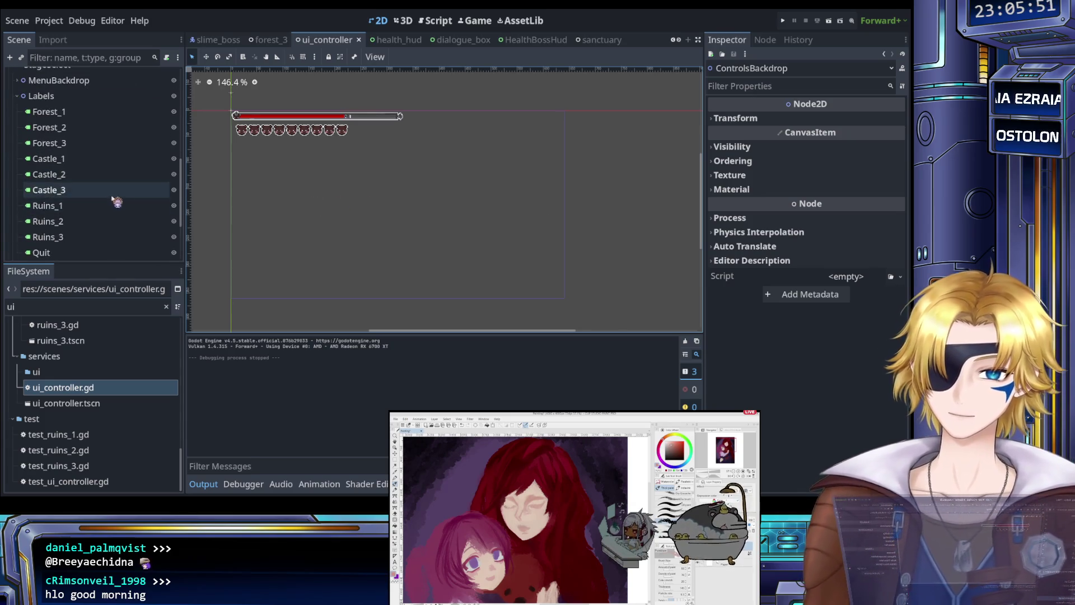
double_click(34, 309)
text(lennix)
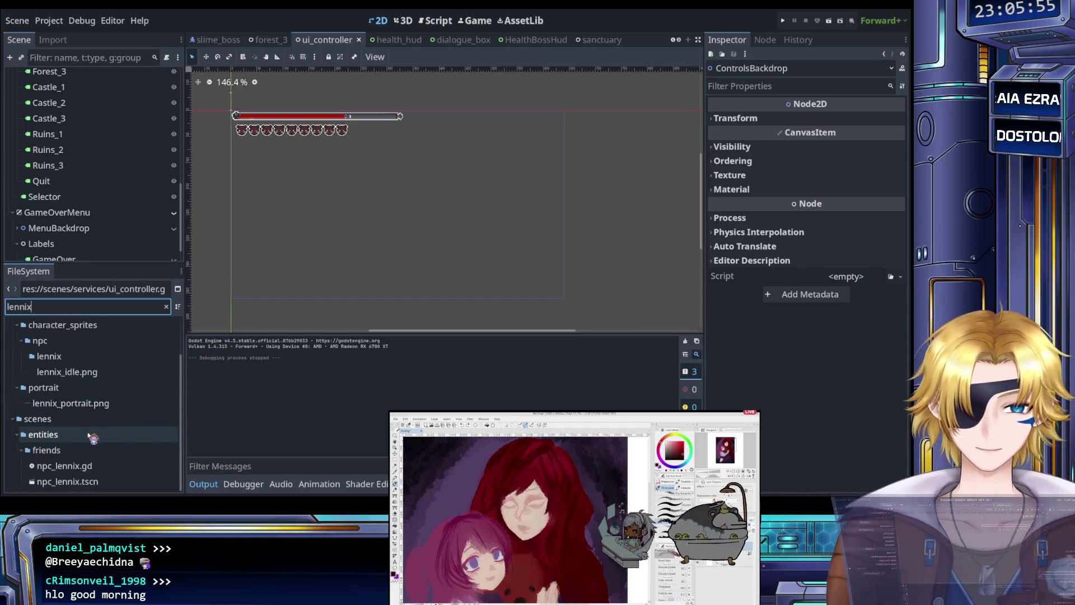
double_click(90, 466)
double_click(89, 481)
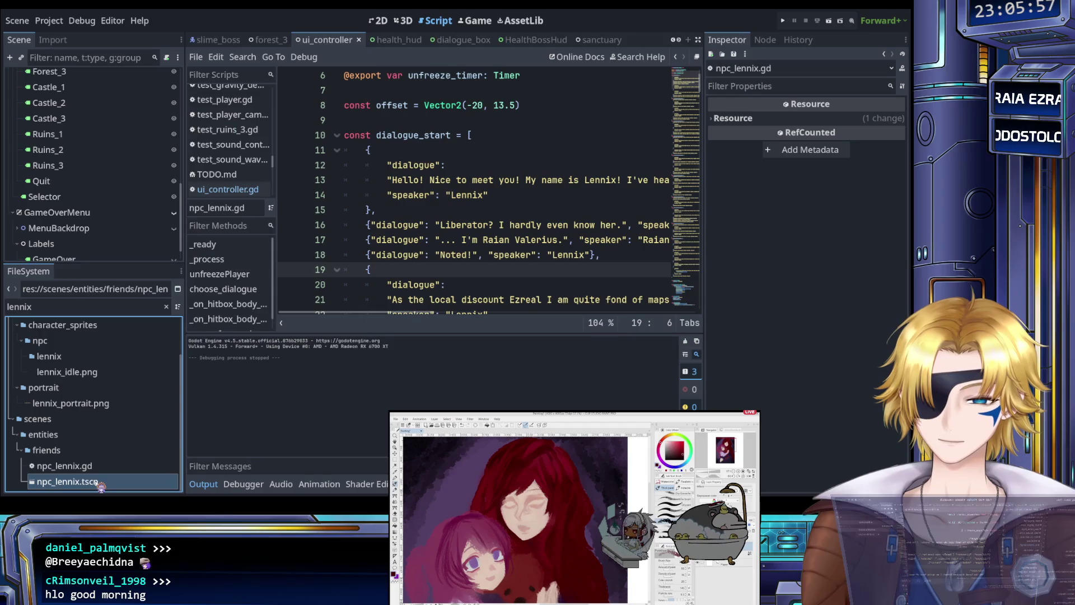
- Find the itch.io controls tip and cut dialogue block lines 79–82
click(487, 224)
key(ctrl+f)
text(itch)
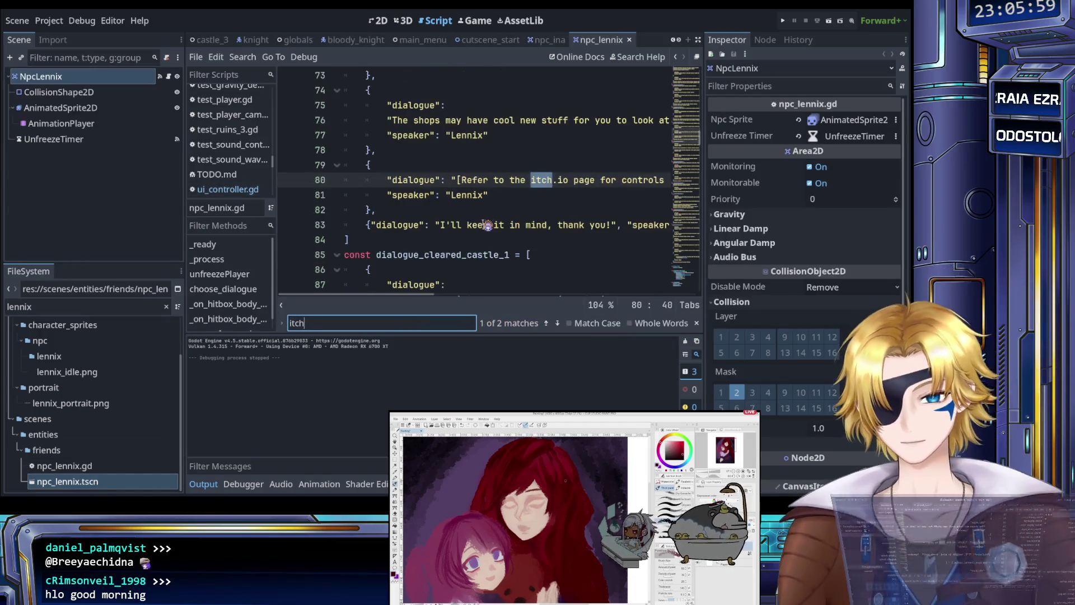
key(Escape)
click(502, 200)
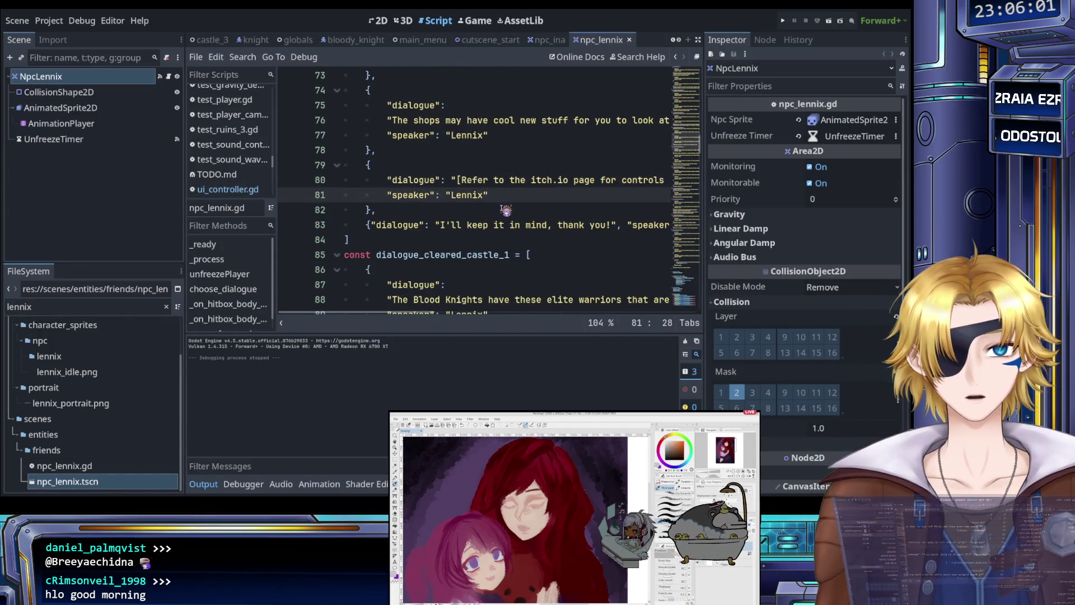
scroll(506, 210, up, 9)
scroll(492, 224, down, 8)
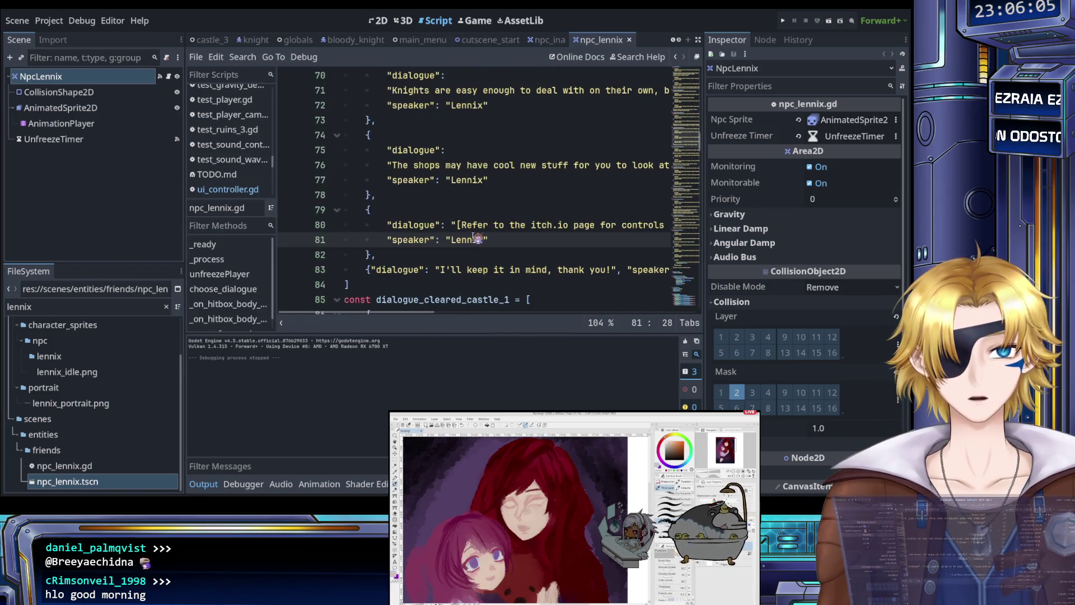
scroll(476, 239, right, 5)
scroll(476, 239, left, 5)
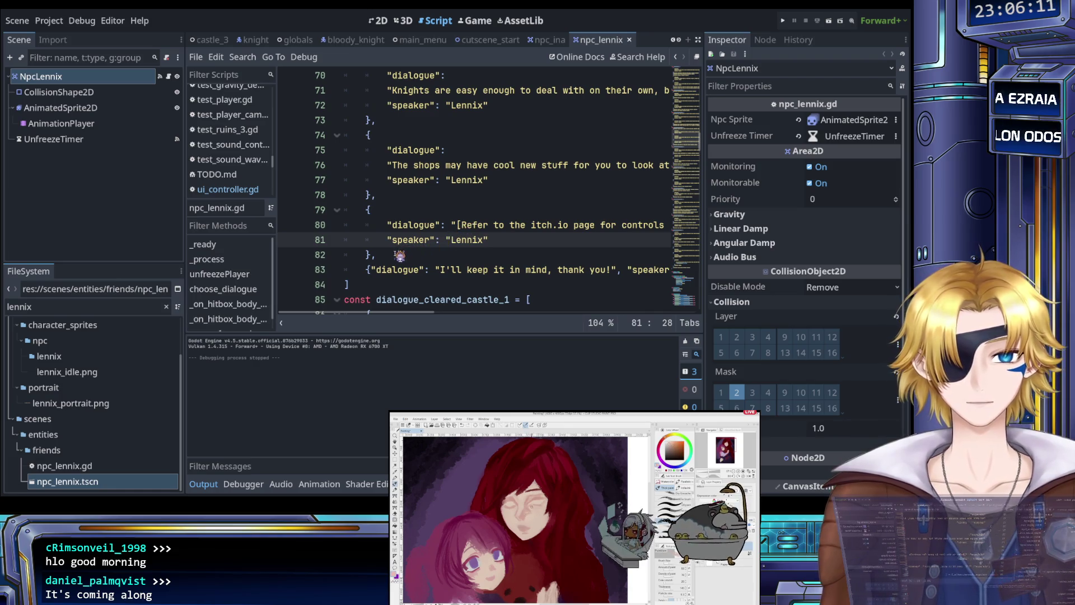
drag(401, 257, 399, 196)
key(Delete)
- Paste the controls-tip block after line 29 in Lennix's opening dialogue
scroll(426, 220, up, 15)
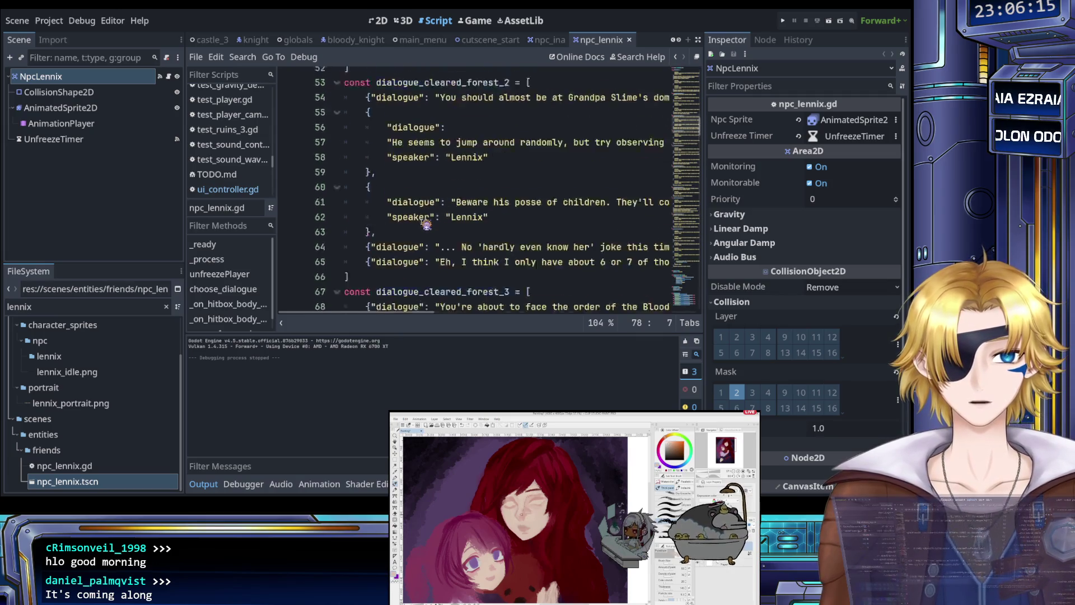
scroll(423, 227, up, 8)
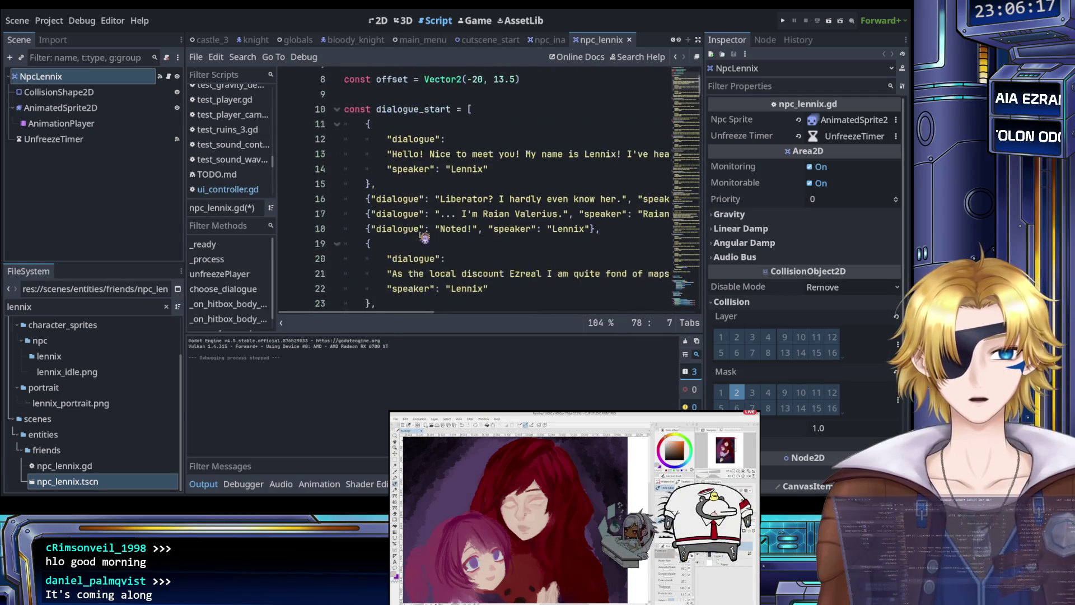
scroll(425, 235, down, 6)
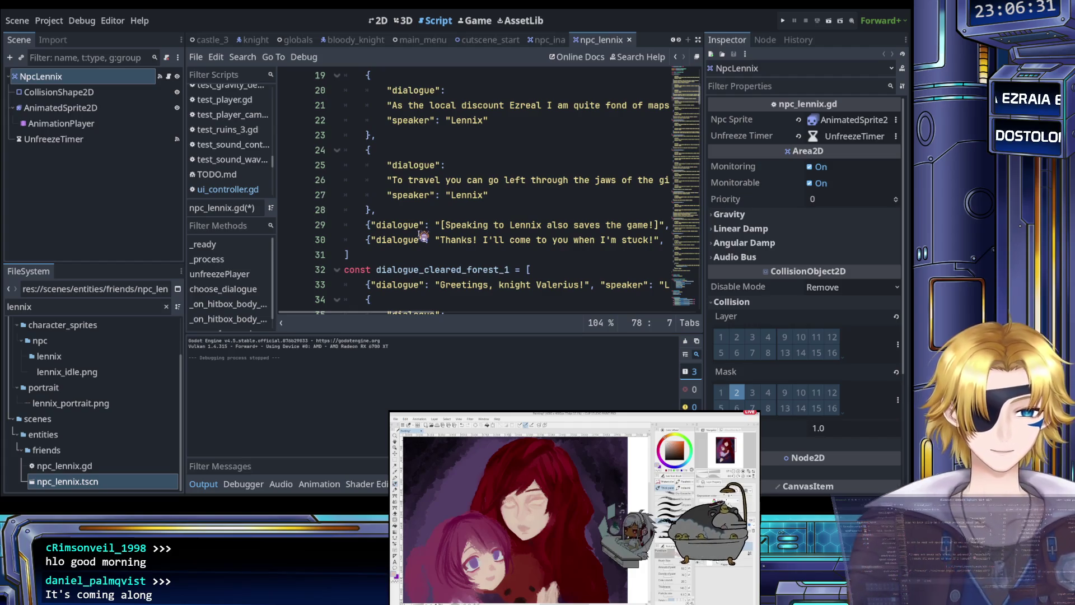
click(402, 211)
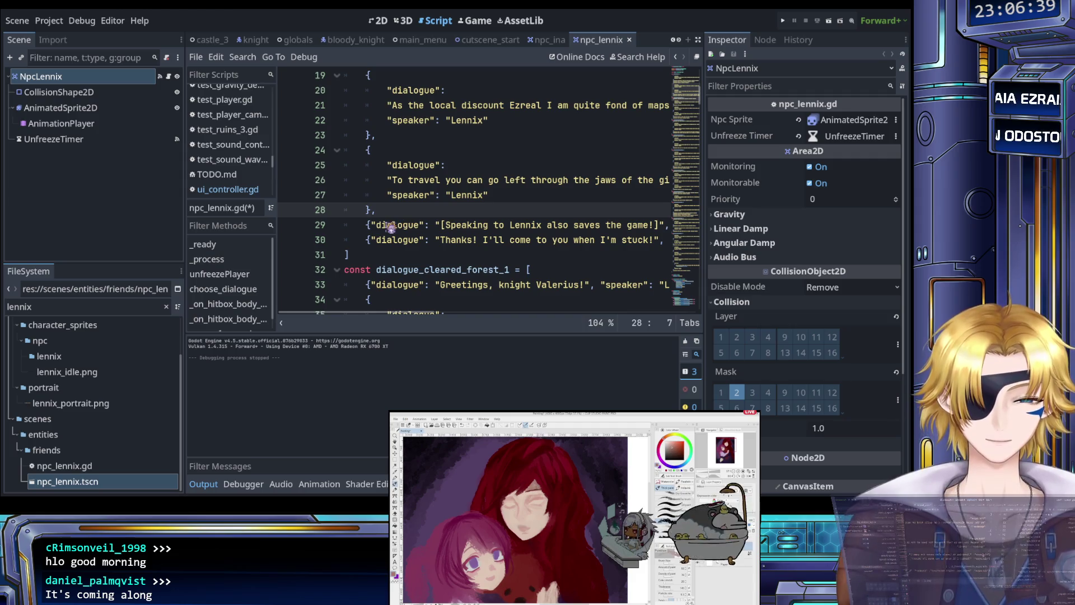
scroll(388, 251, right, 4)
scroll(388, 251, left, 4)
scroll(388, 251, right, 5)
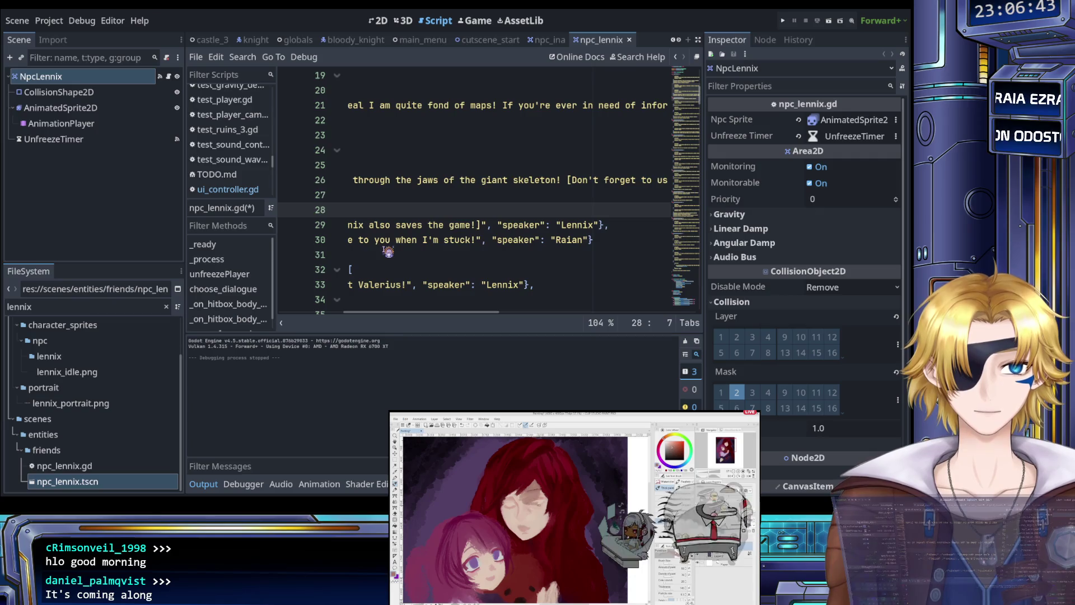
scroll(388, 251, left, 6)
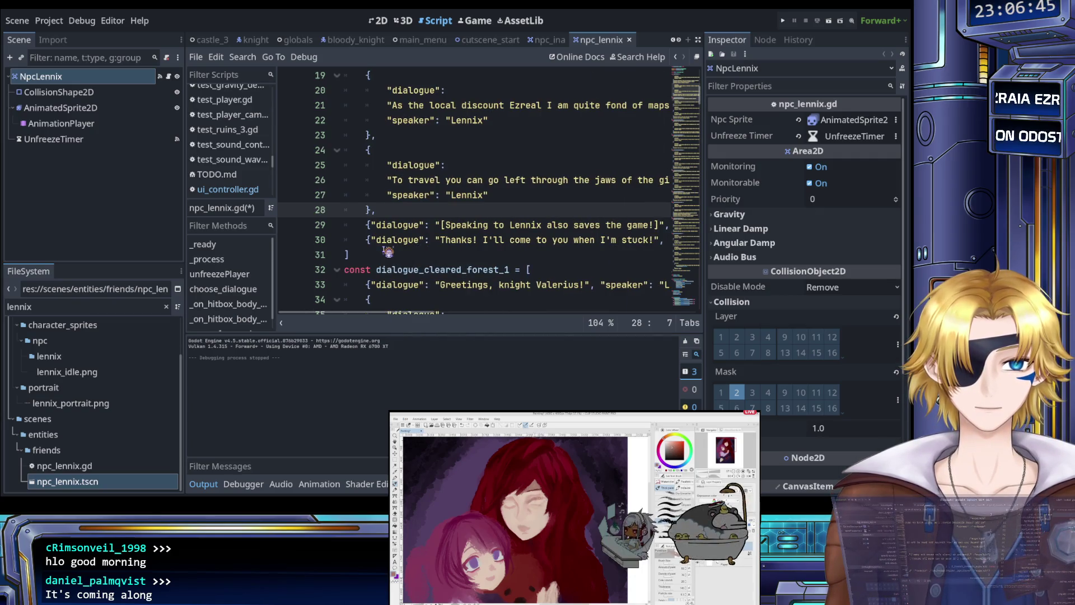
scroll(388, 252, up, 1)
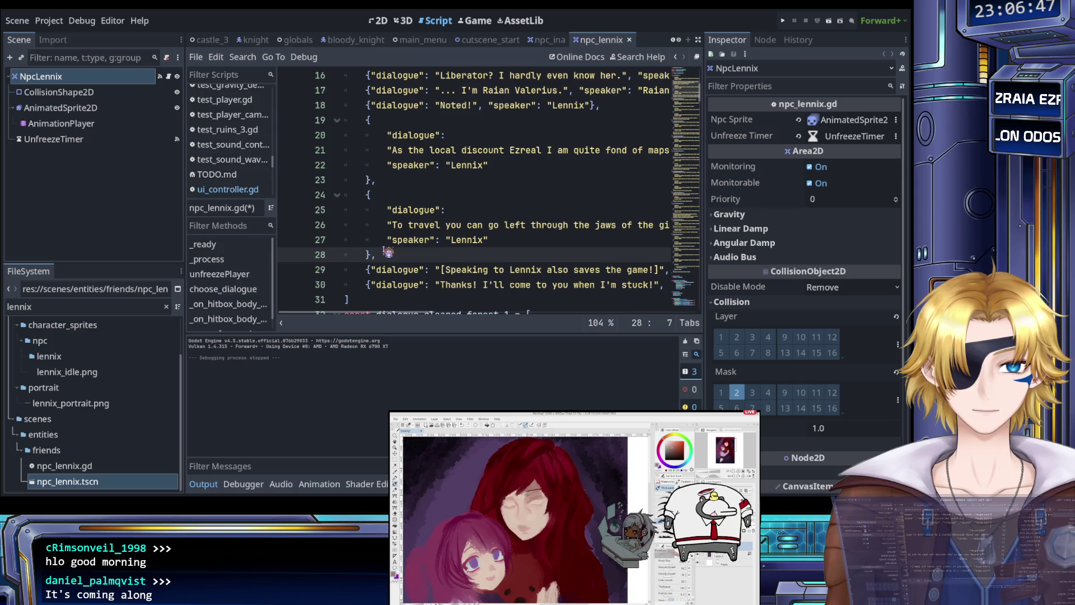
scroll(388, 251, down, 1)
scroll(388, 251, right, 6)
click(549, 226)
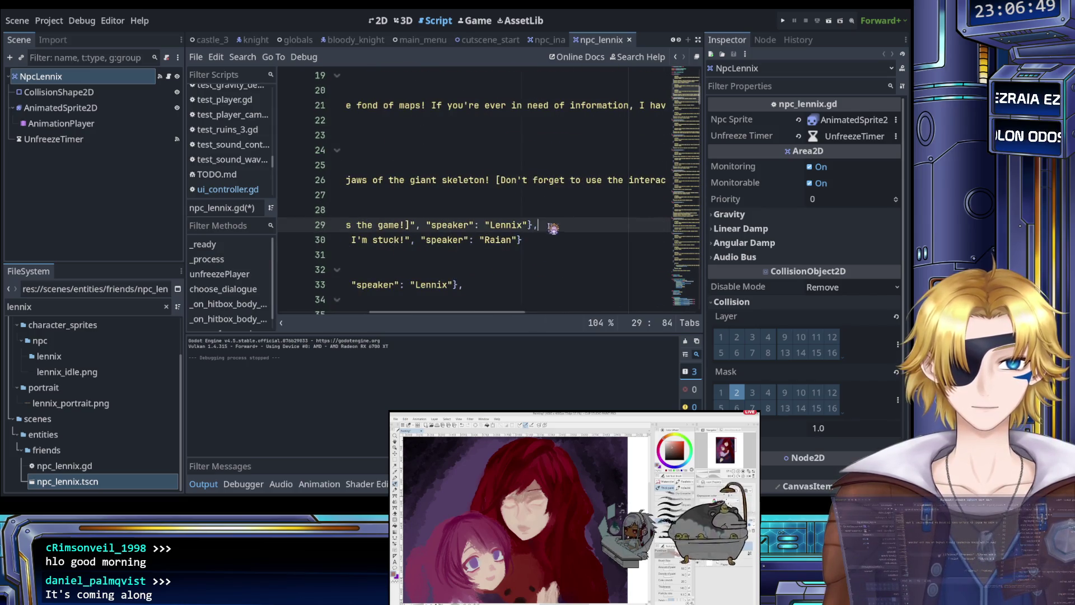
key(ctrl+v)
- Change 'itch.io page' to 'escape menu' on line 31 and save the script
scroll(508, 268, right, 4)
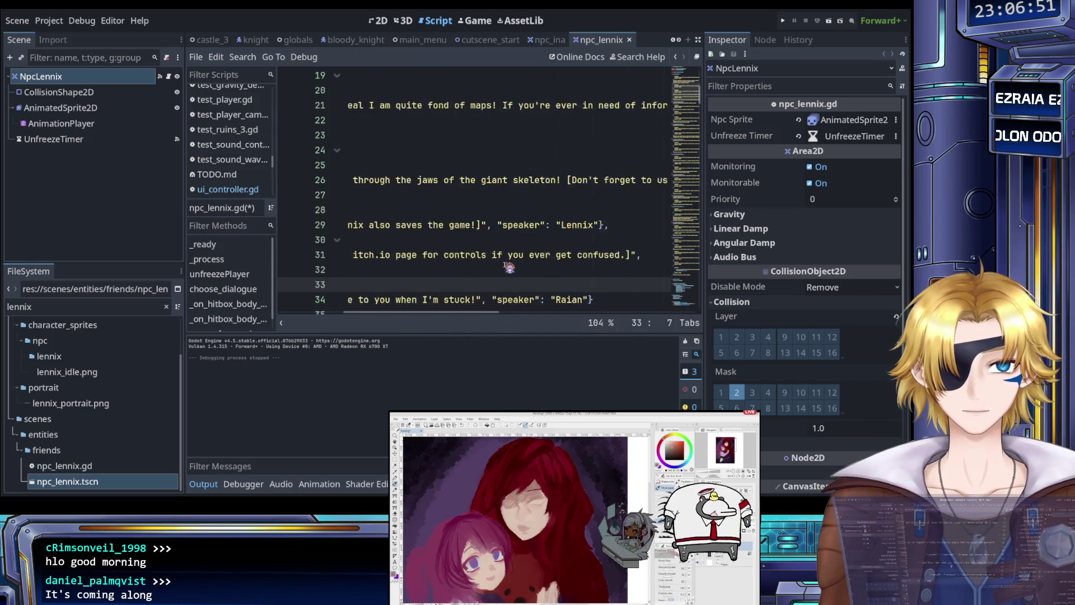
scroll(508, 267, left, 5)
scroll(487, 262, right, 1)
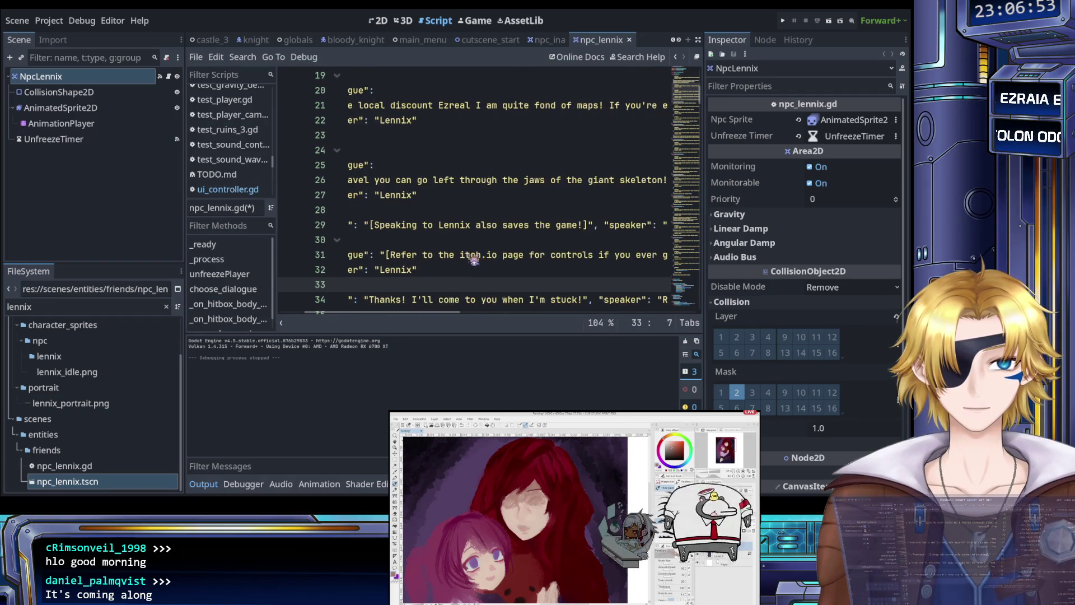
drag(461, 255, 524, 256)
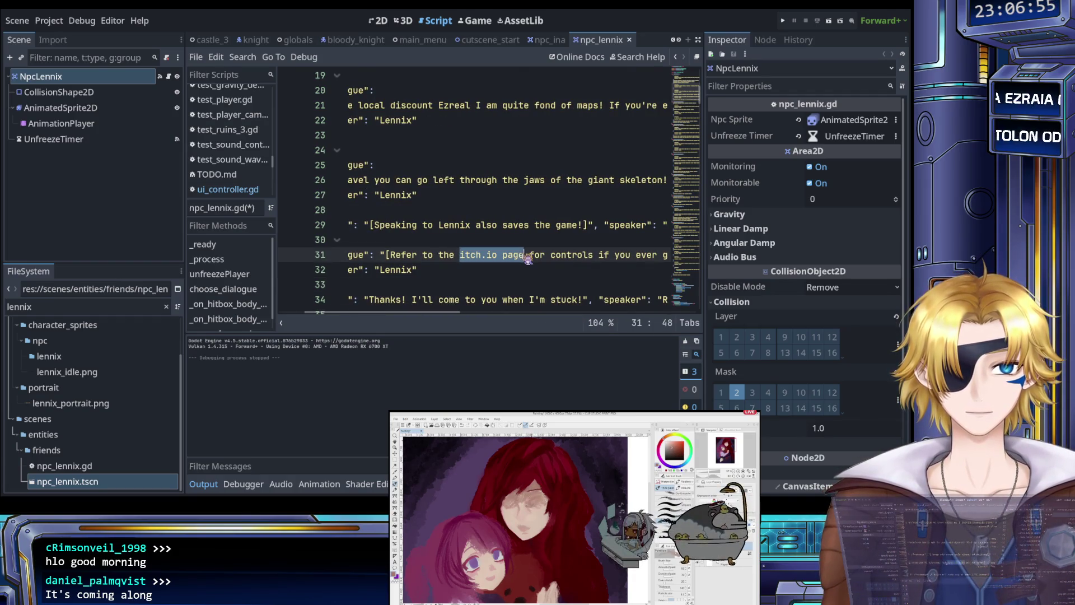
text(escape menu)
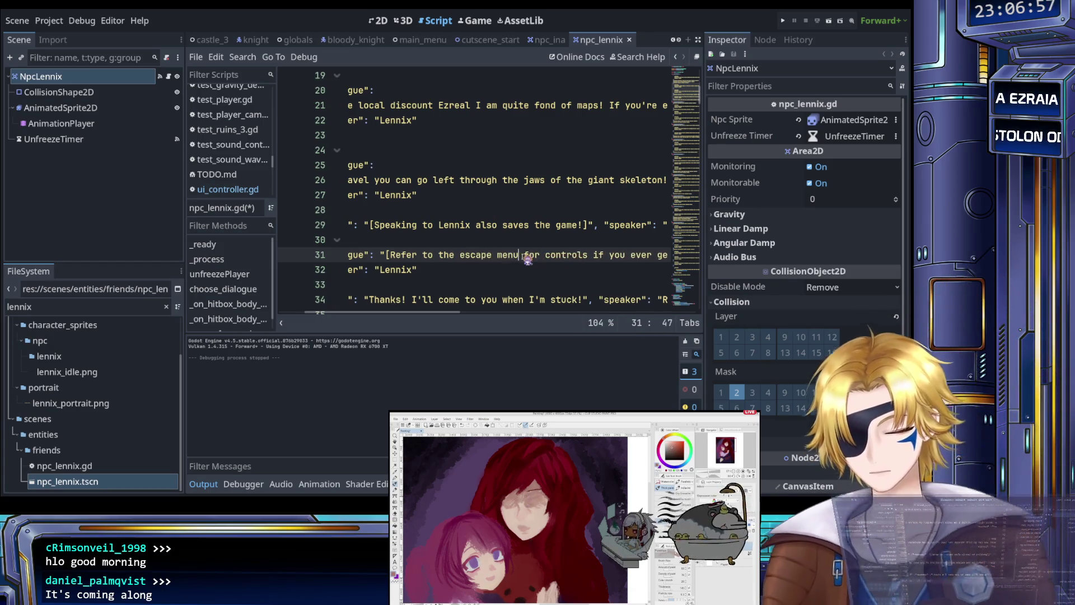
key(ctrl+s)
scroll(526, 263, right, 3)
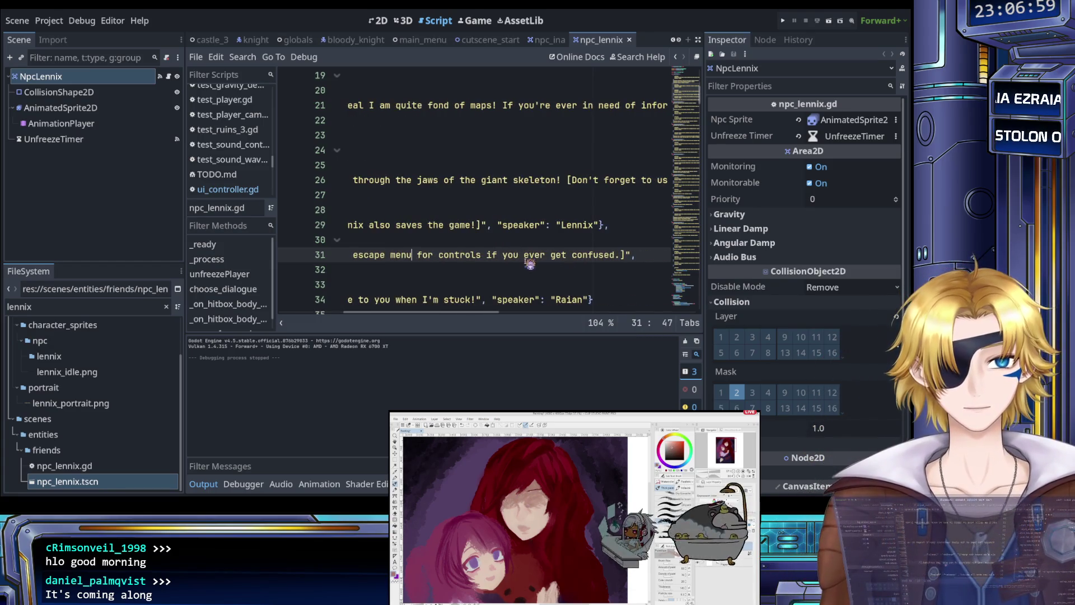
scroll(529, 261, right, 2)
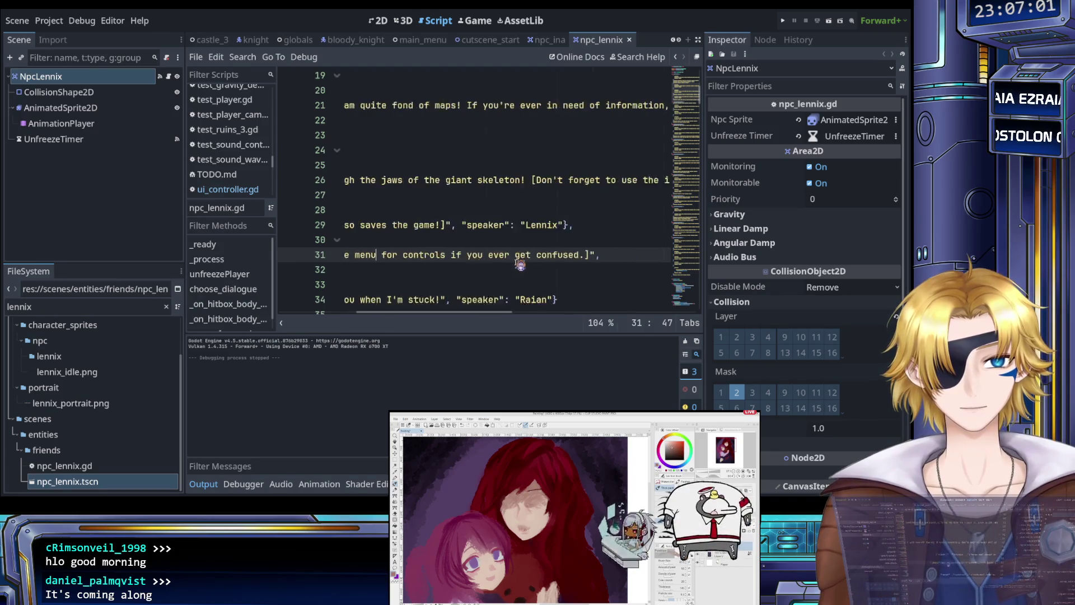
scroll(518, 263, left, 6)
key(ctrl+s)
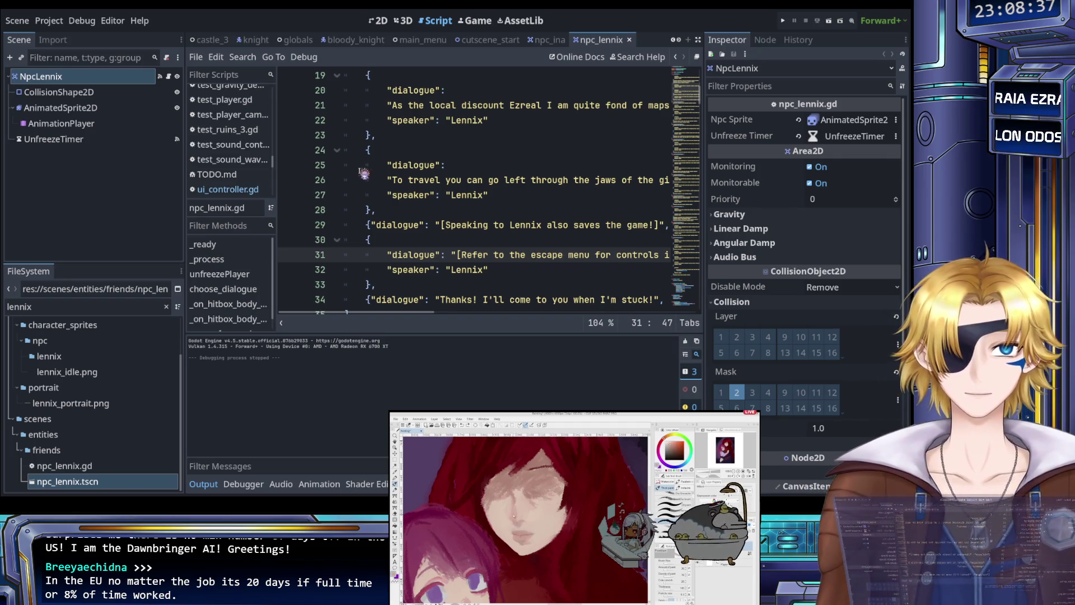
- Filter the FileSystem dock for 'player'
click(374, 151)
double_click(70, 307)
text(player)
scroll(84, 403, down, 5)
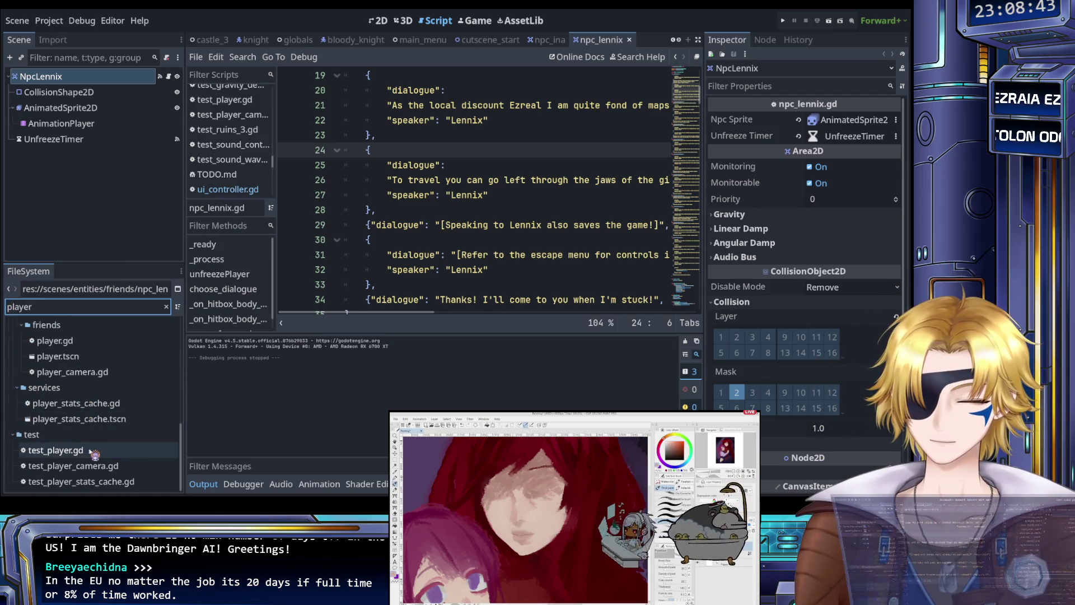
- Open player.gd and search it for 'freeze'
scroll(79, 386, up, 1)
click(72, 364)
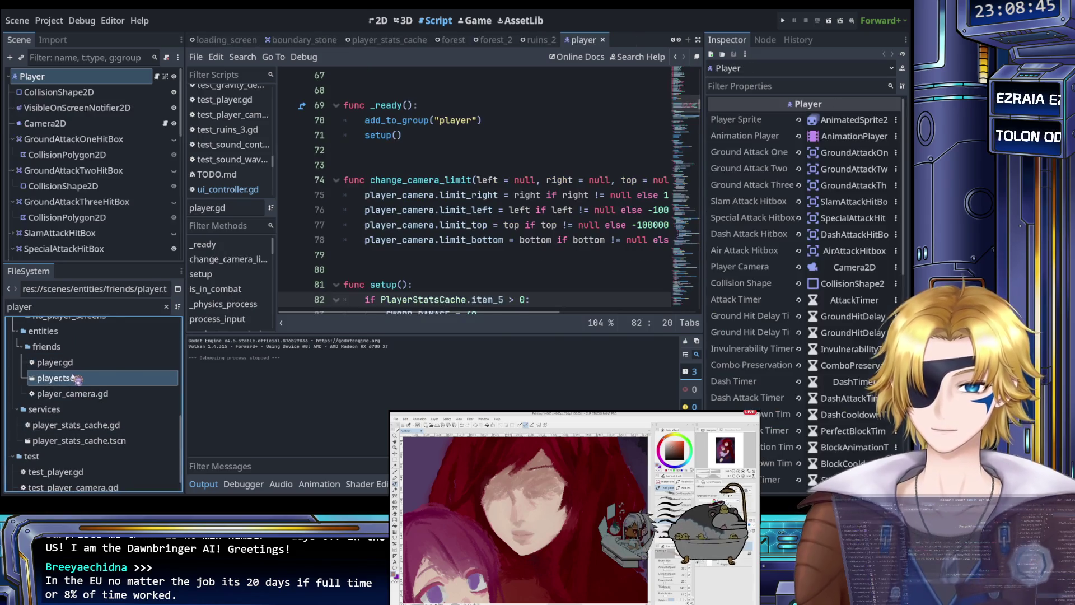
key(ctrl+f)
text(freeze)
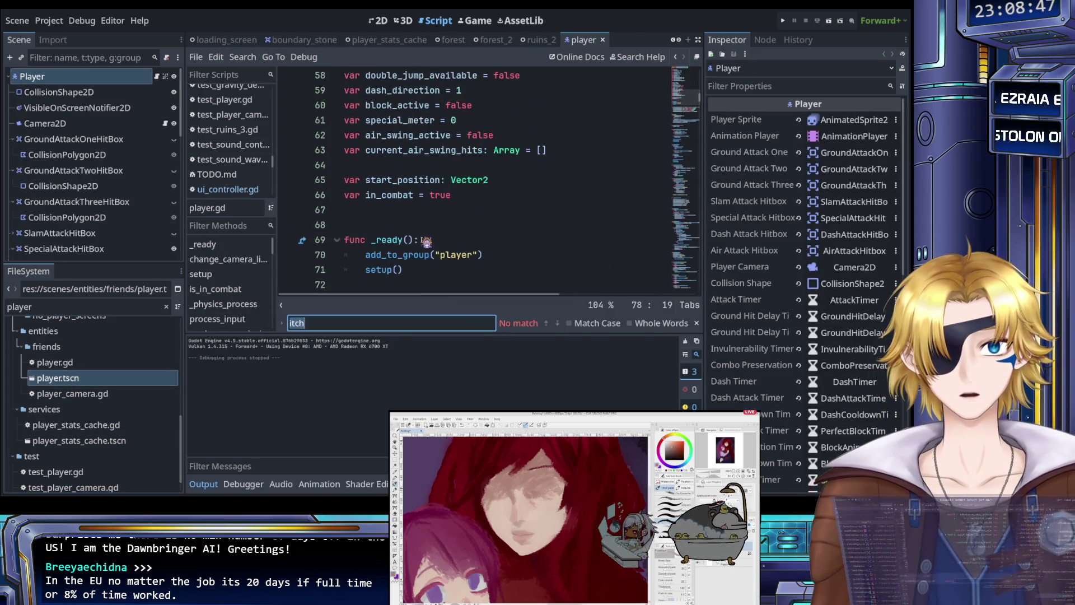
key(Escape)
key(Down)
key(End)
scroll(443, 211, down, 1)
scroll(444, 211, up, 1)
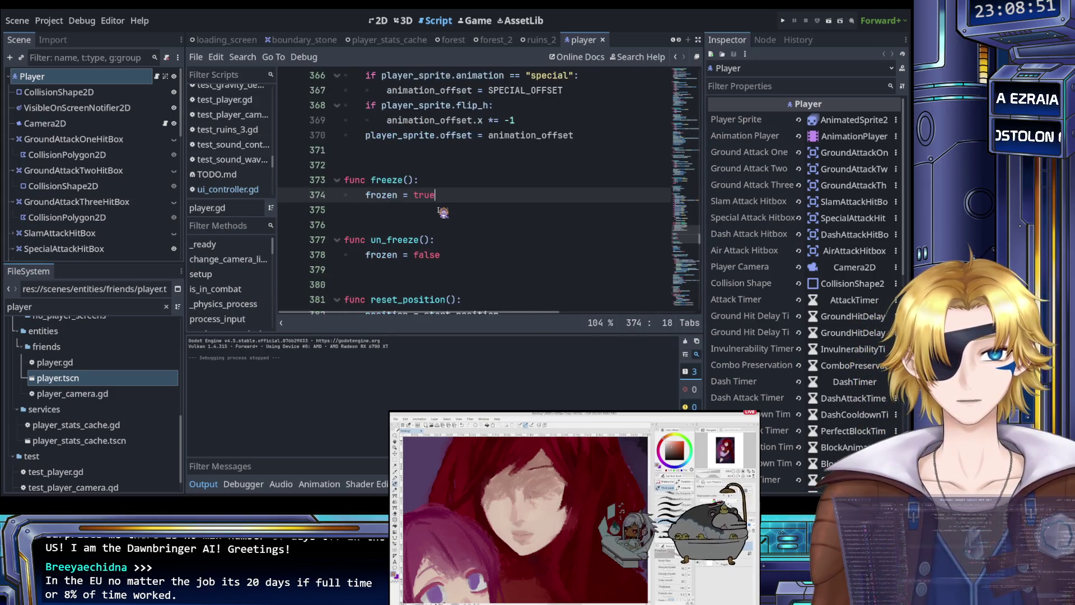
- Search for 'frozen' and go to the frozen check in the movement code at line 138
key(ctrl+f)
scroll(443, 212, up, 1)
text(frozen)
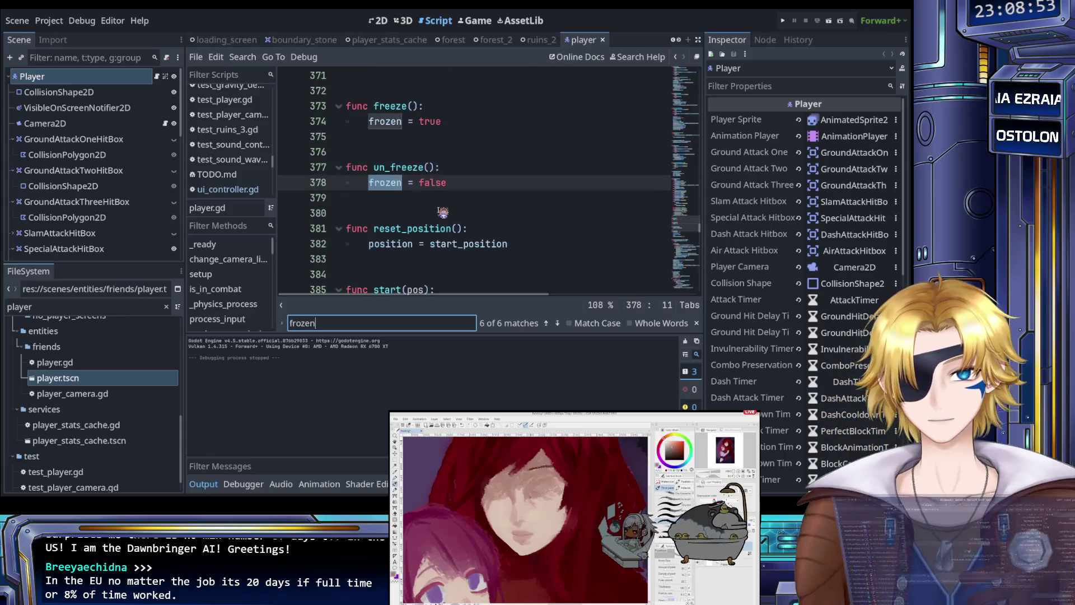
click(556, 324)
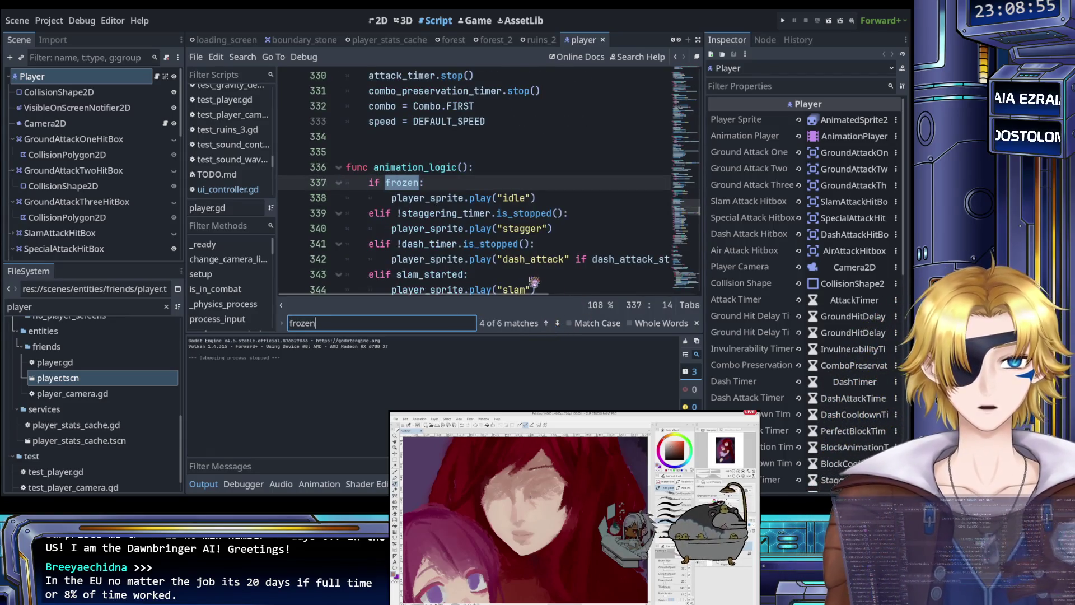
key(Escape)
click(482, 197)
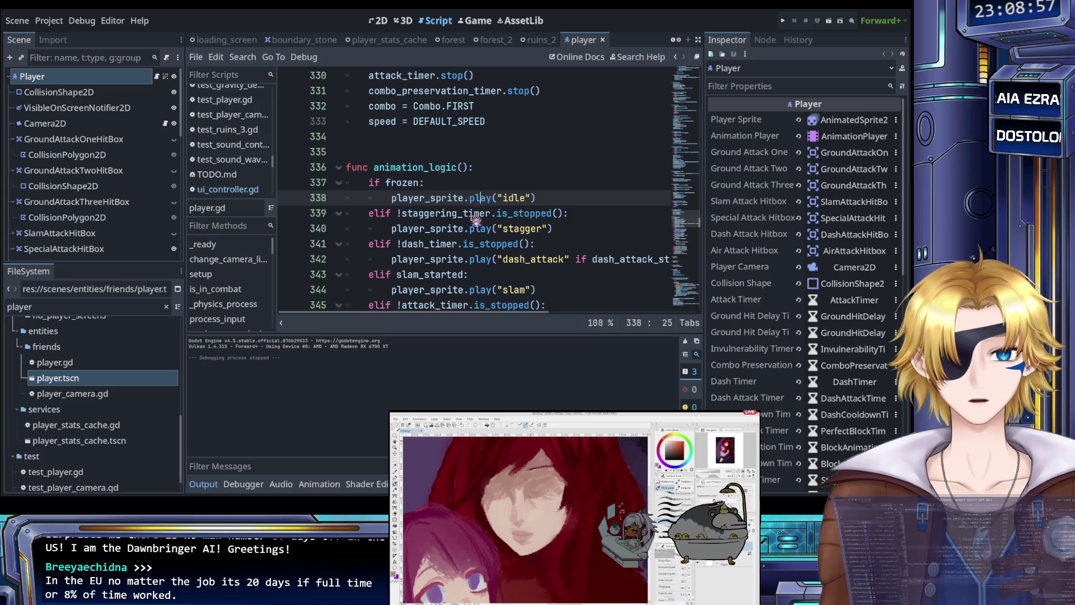
scroll(459, 211, down, 2)
key(ctrl+f)
key(Return)
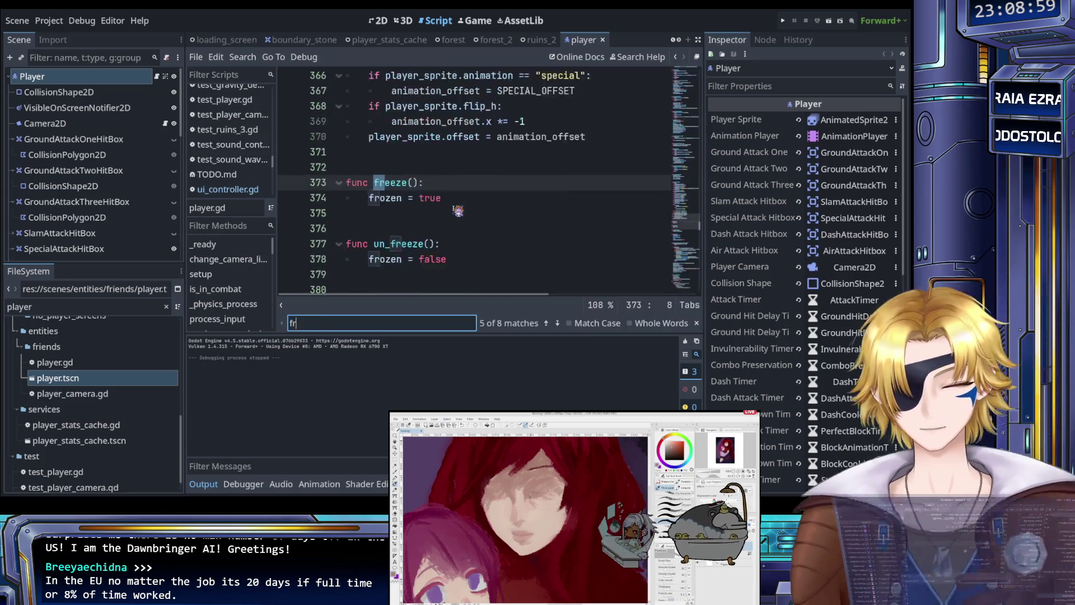
click(546, 323)
click(545, 323)
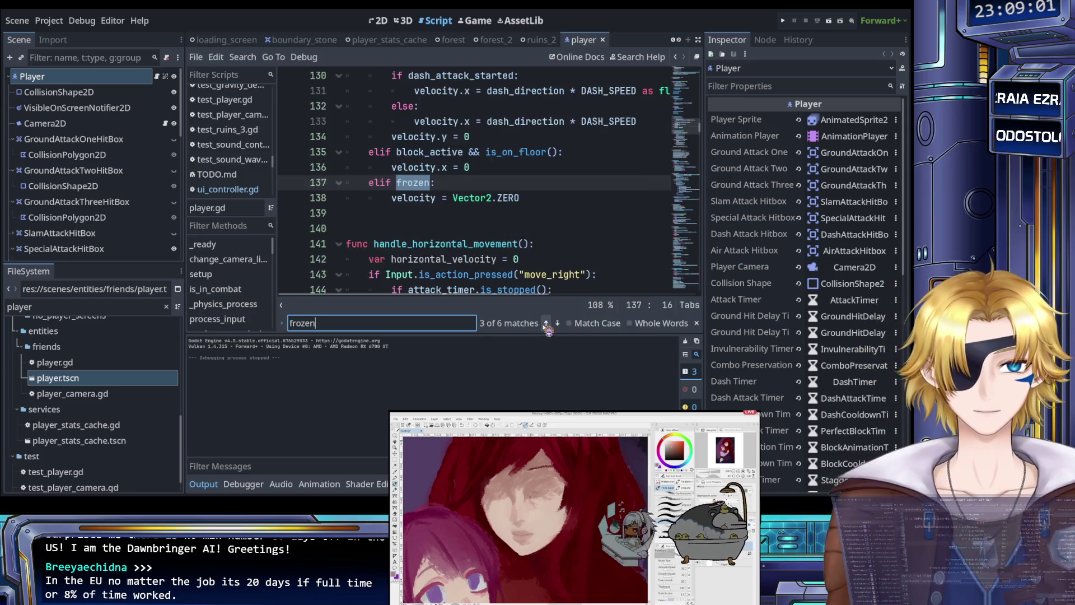
key(Escape)
click(498, 199)
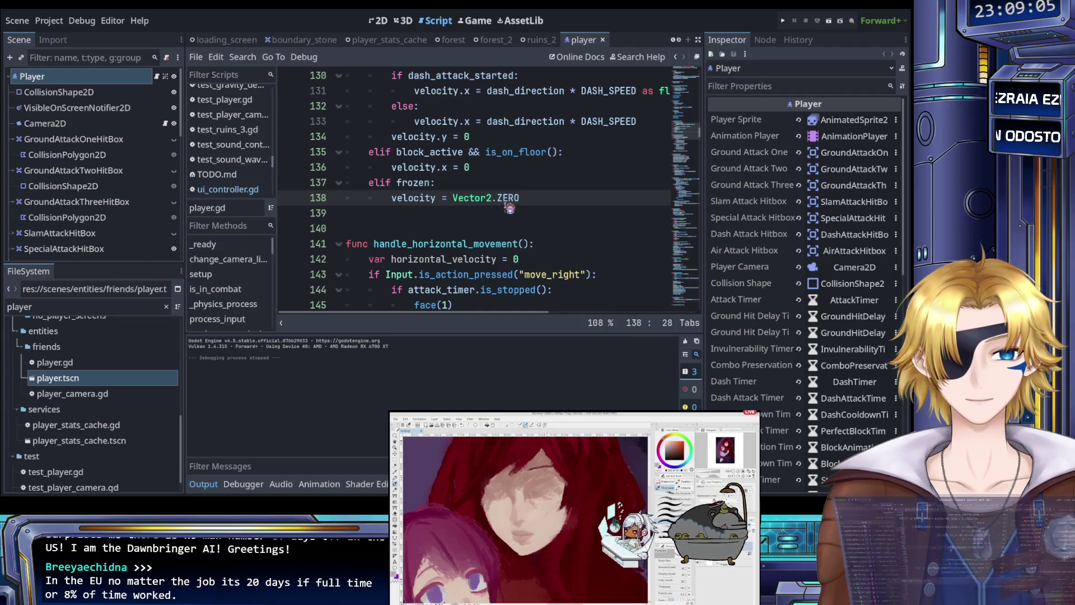
- Change line 138 from velocity = Vector2.ZERO to velocity.x = 0
click(436, 199)
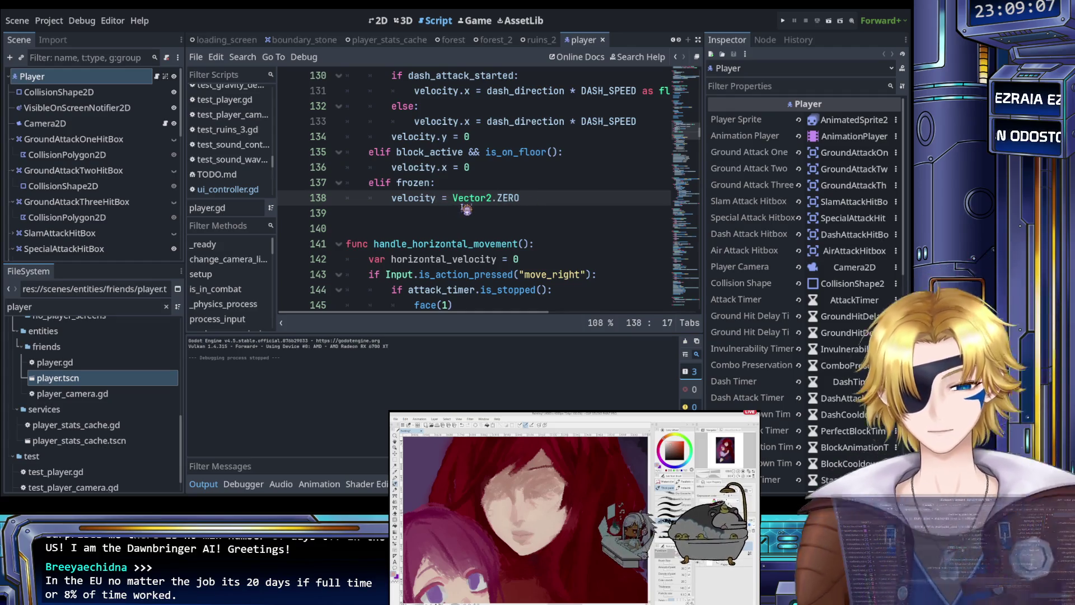
text(.x)
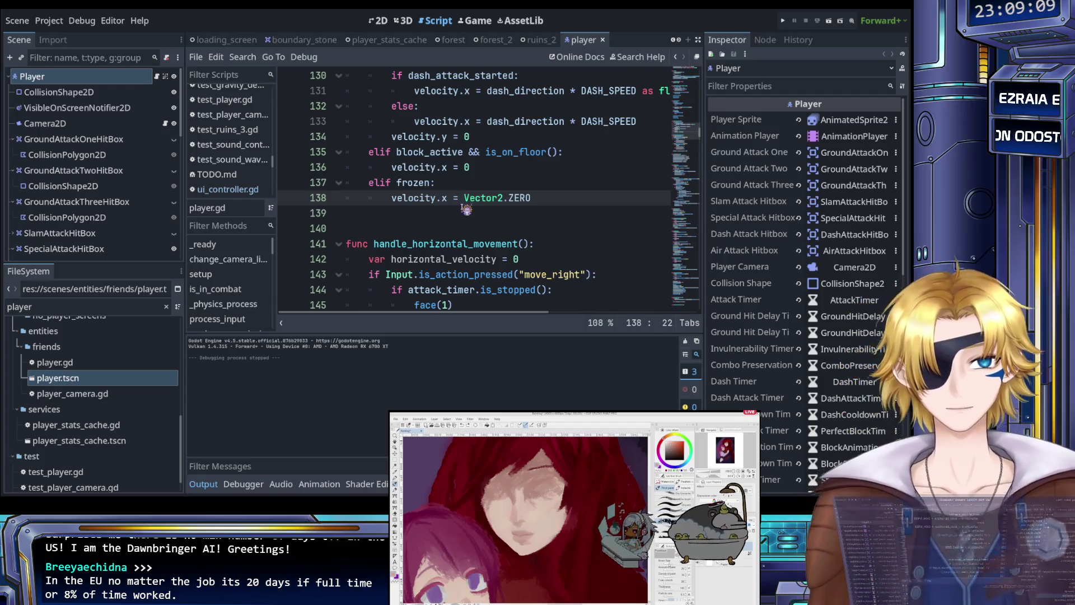
key(shift+End)
text(0)
key(Escape)
click(495, 183)
scroll(496, 183, up, 1)
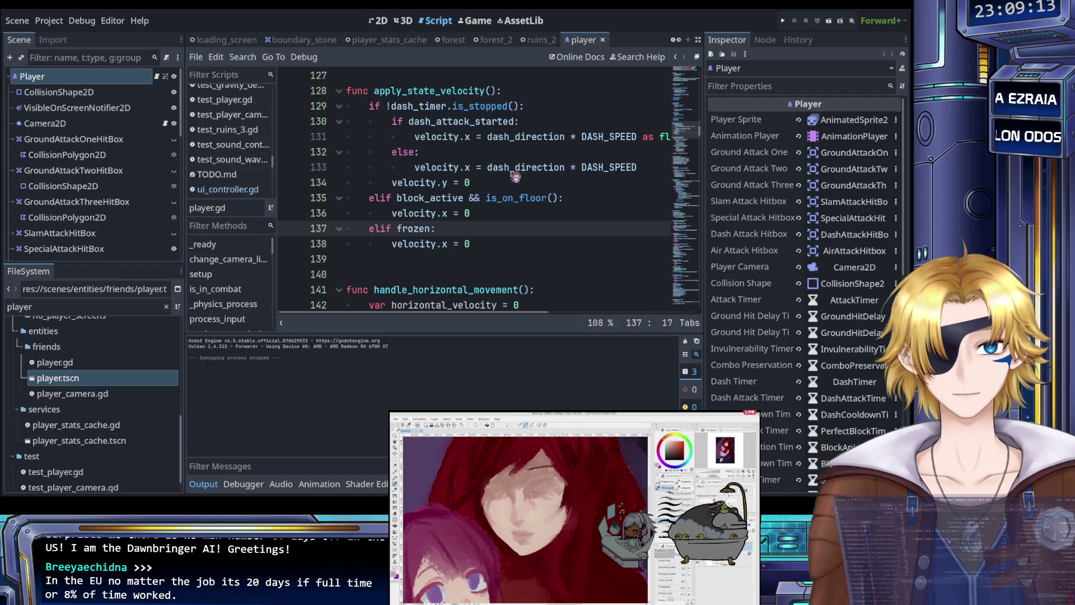
scroll(515, 176, down, 1)
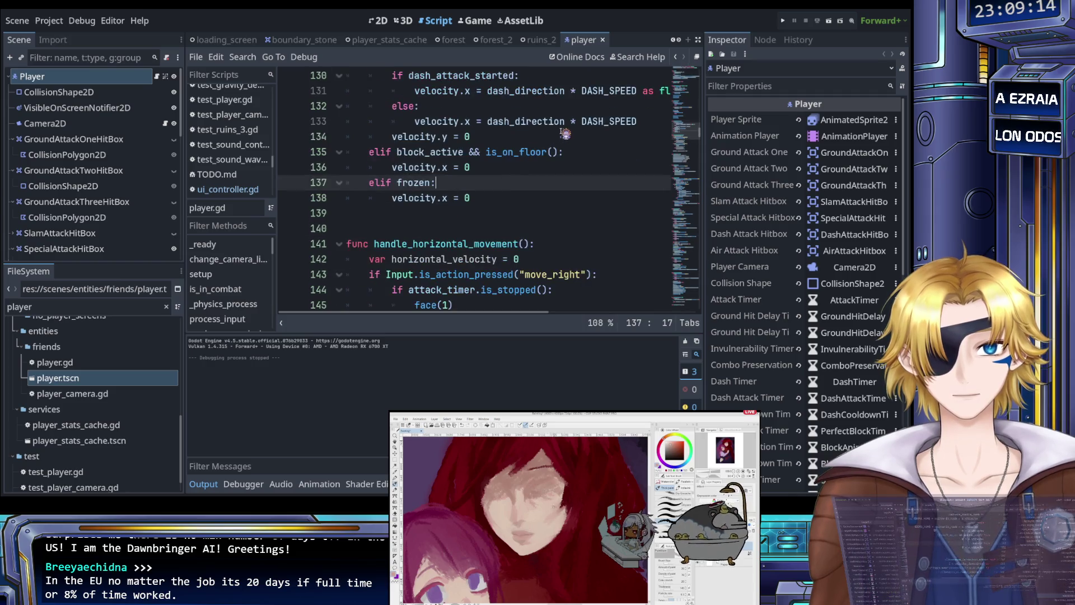
click(784, 21)
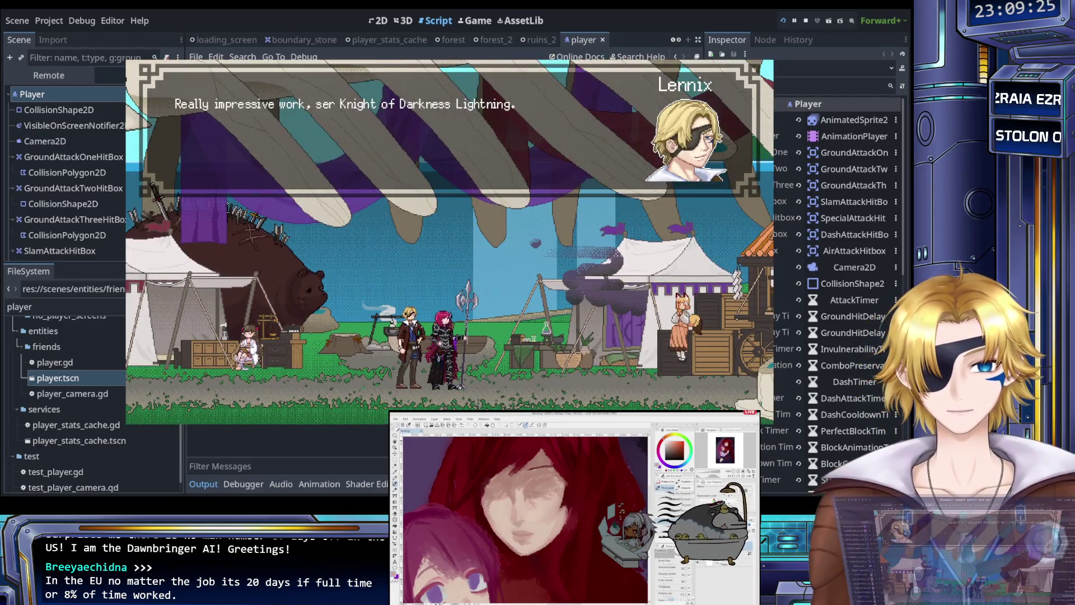
key(Return)
key(Return)
key(Return)
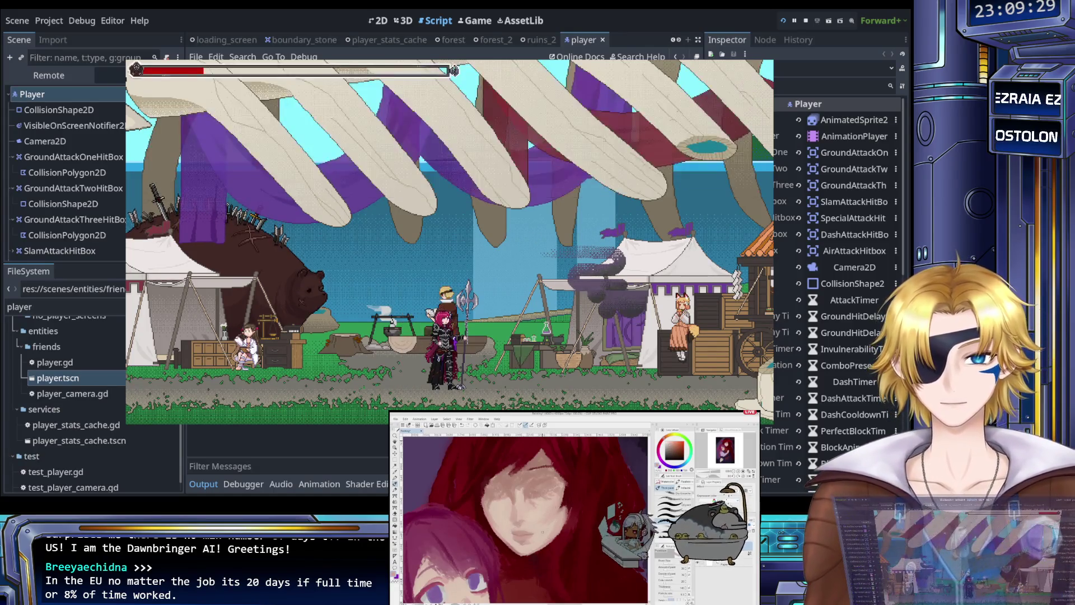
key(Return)
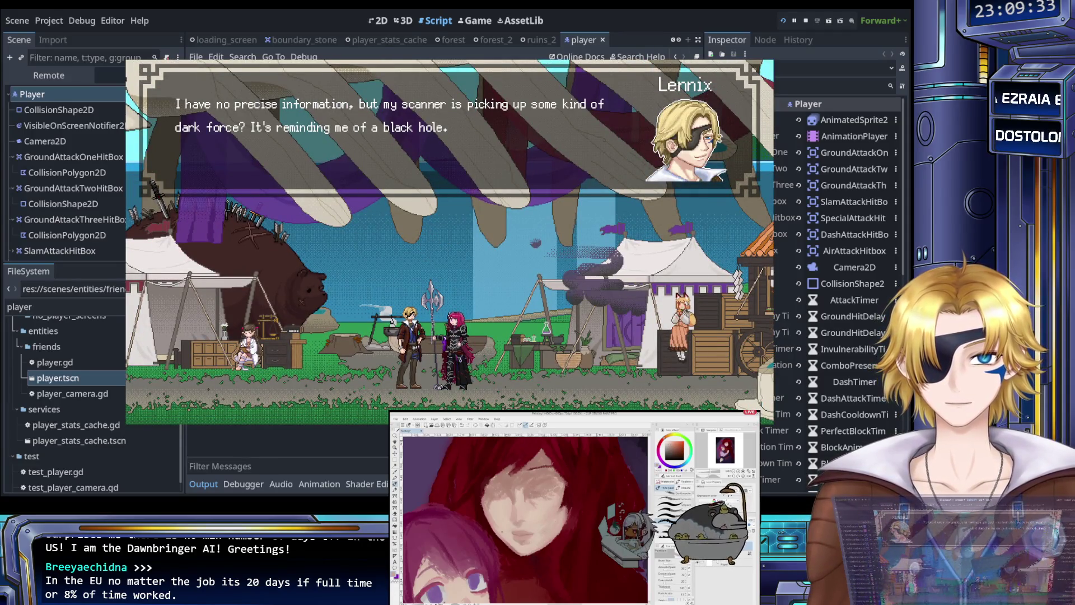
key(Return)
key(Return)
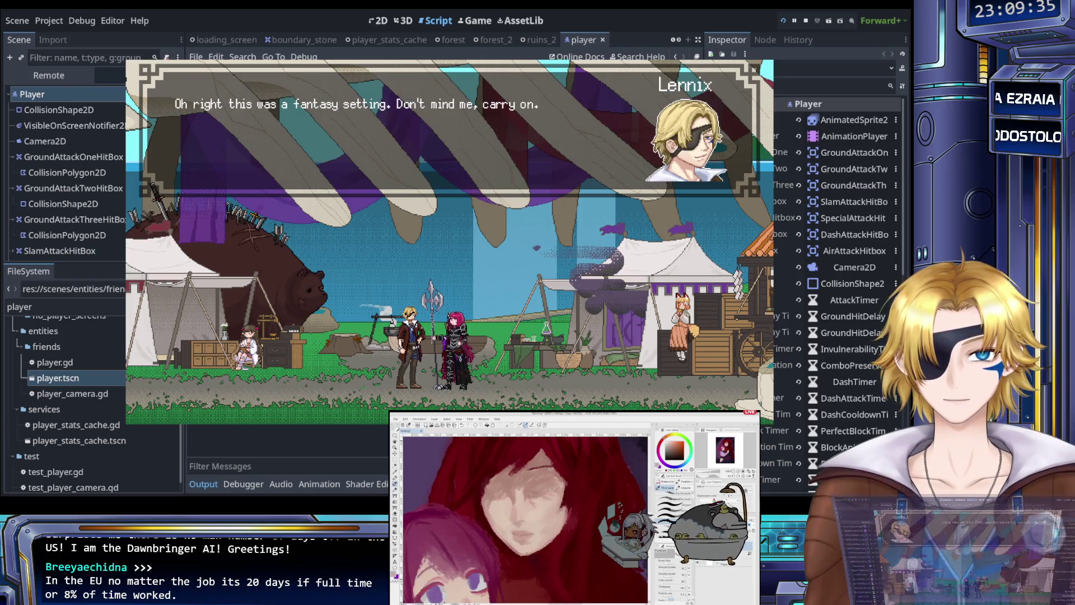
key(Return)
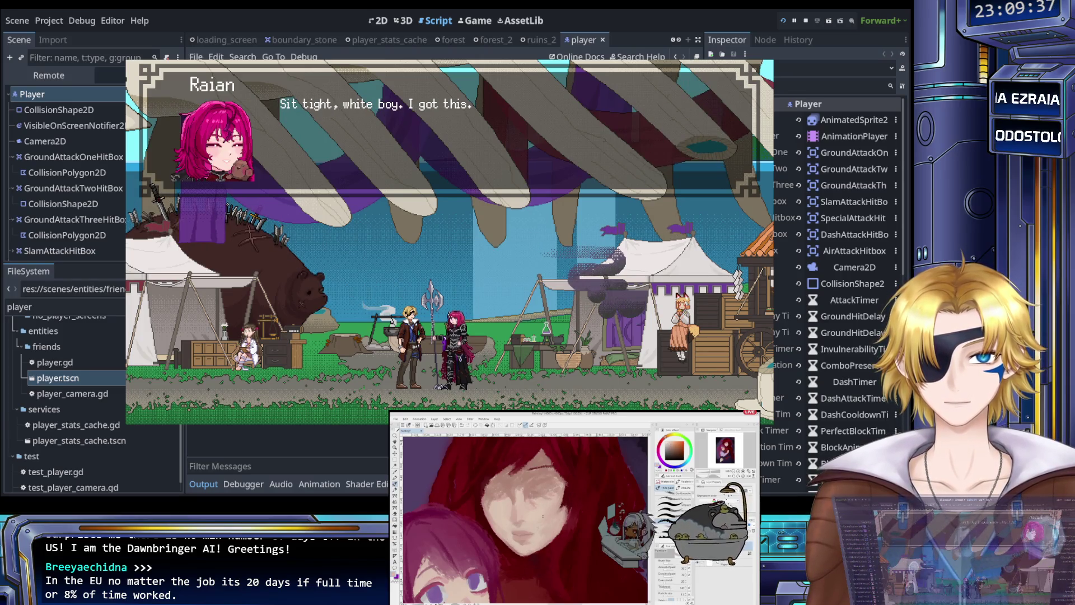
key(Return)
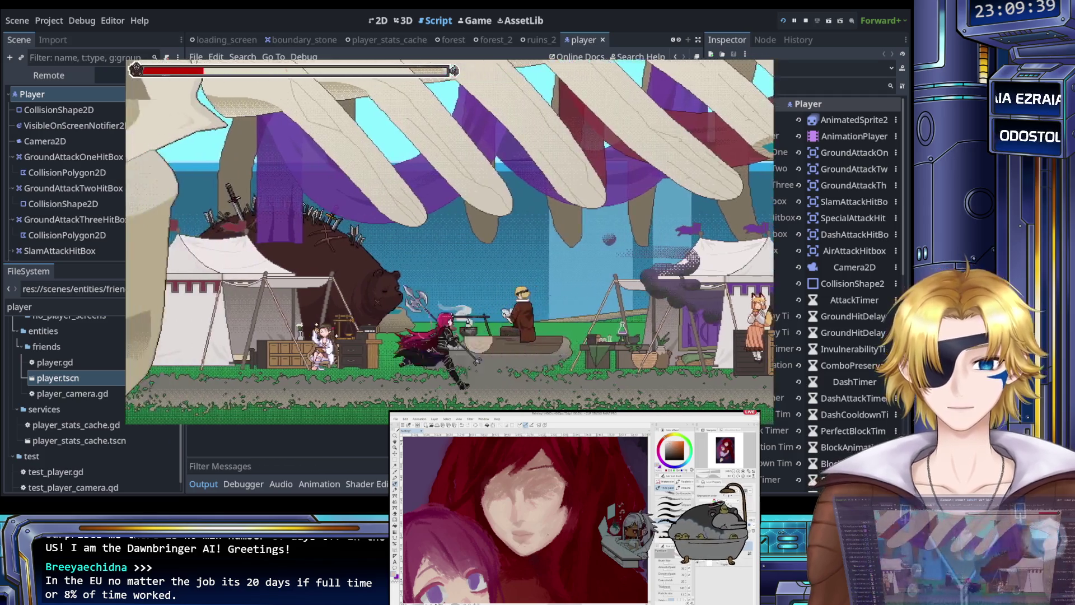
key(F8)
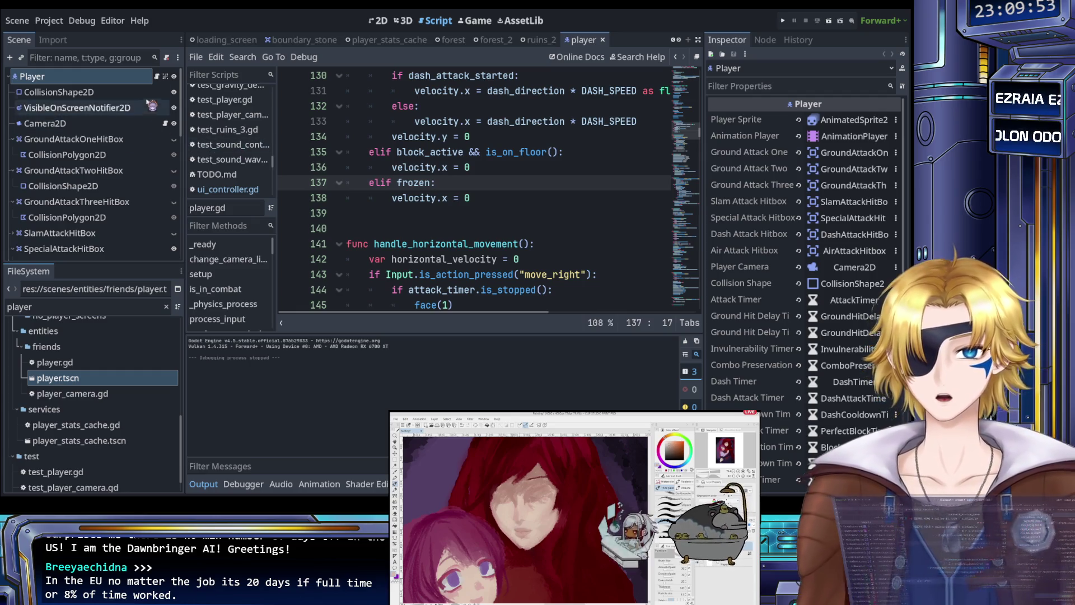
- Filter the FileSystem for 'ui_c' and open the ui_controller scene
drag(61, 308, 5, 305)
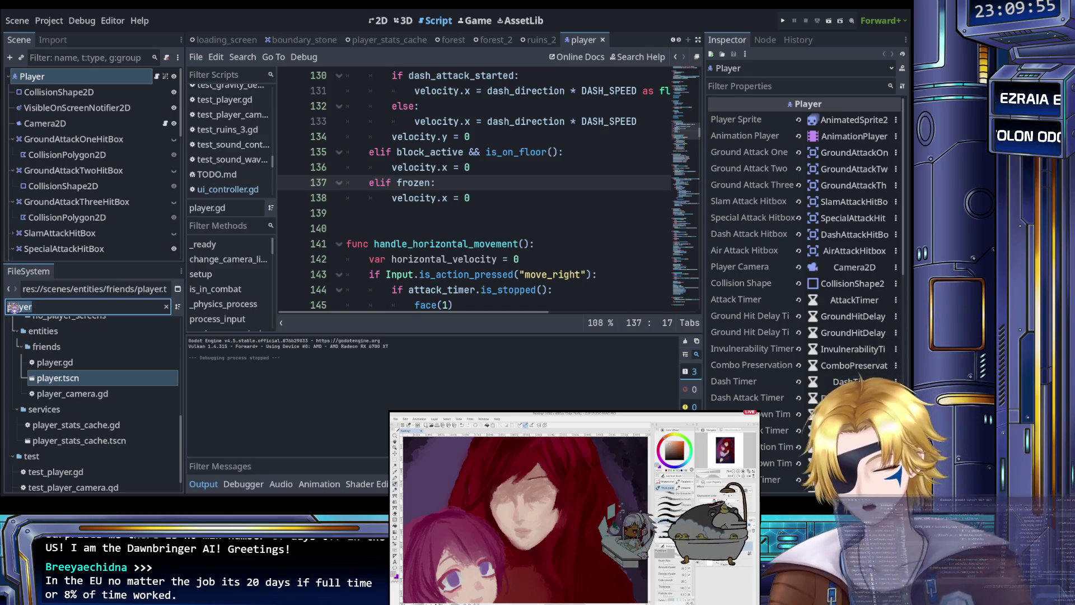
text(ui)
text(_c)
double_click(120, 399)
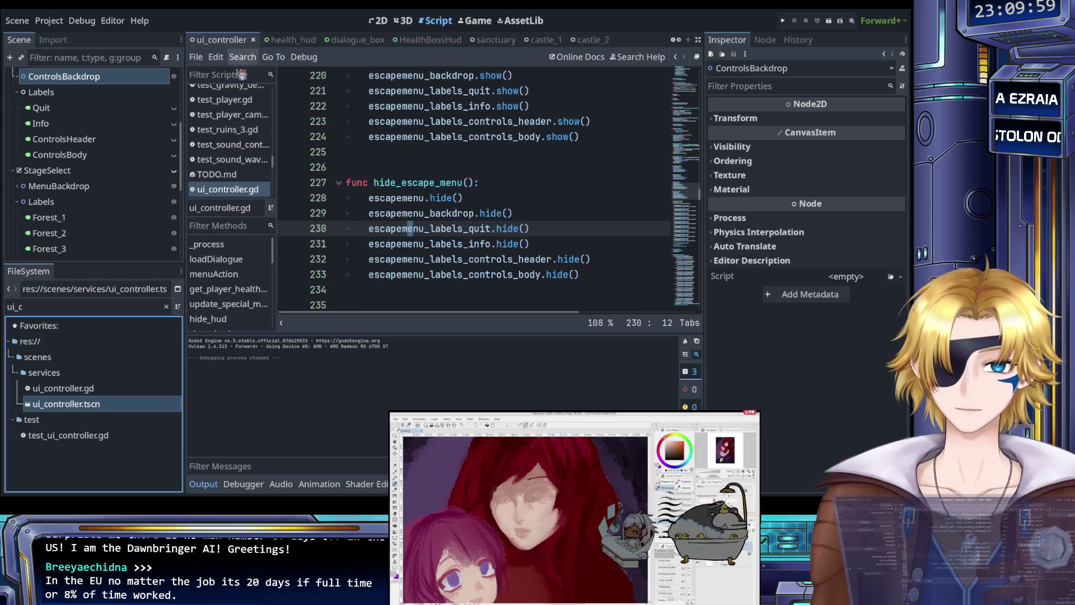
- Expand MenuBackdrop and make the EscapeMenu visible on the 2D canvas
click(78, 110)
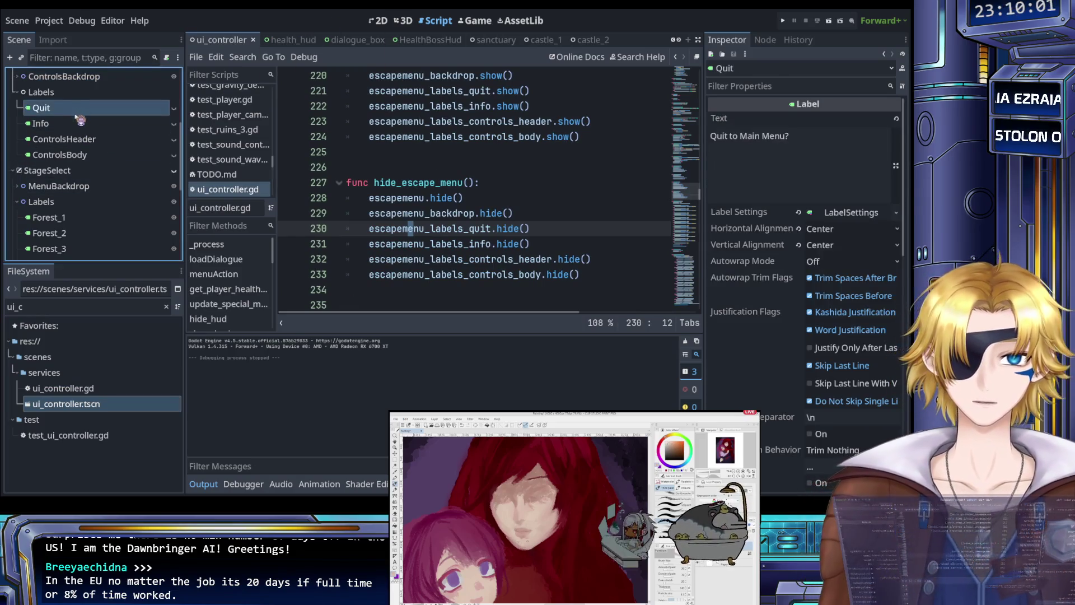
scroll(81, 124, up, 2)
click(18, 108)
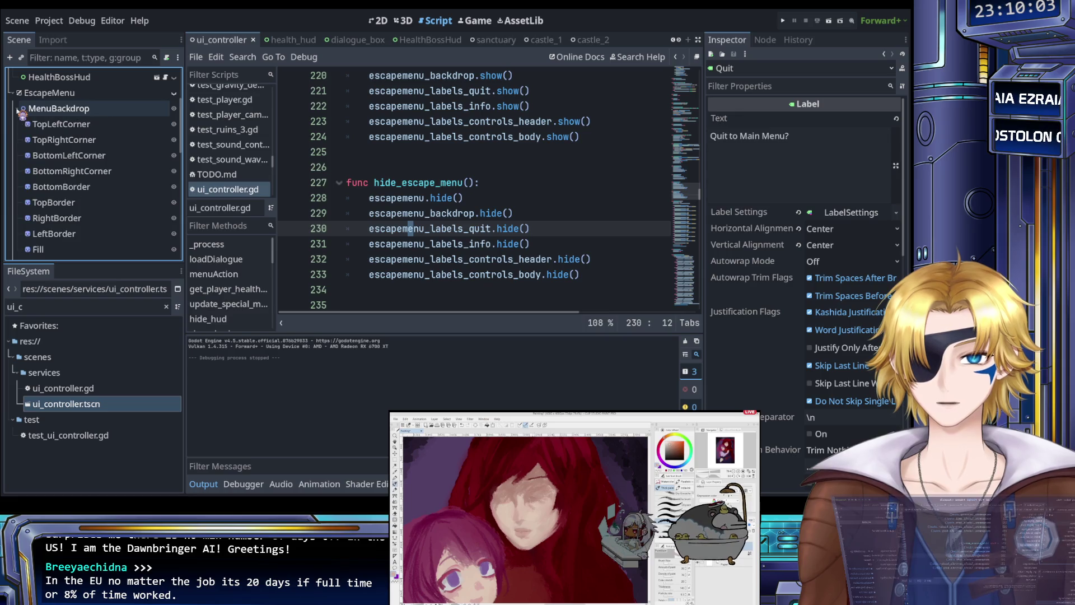
click(378, 21)
scroll(100, 114, up, 2)
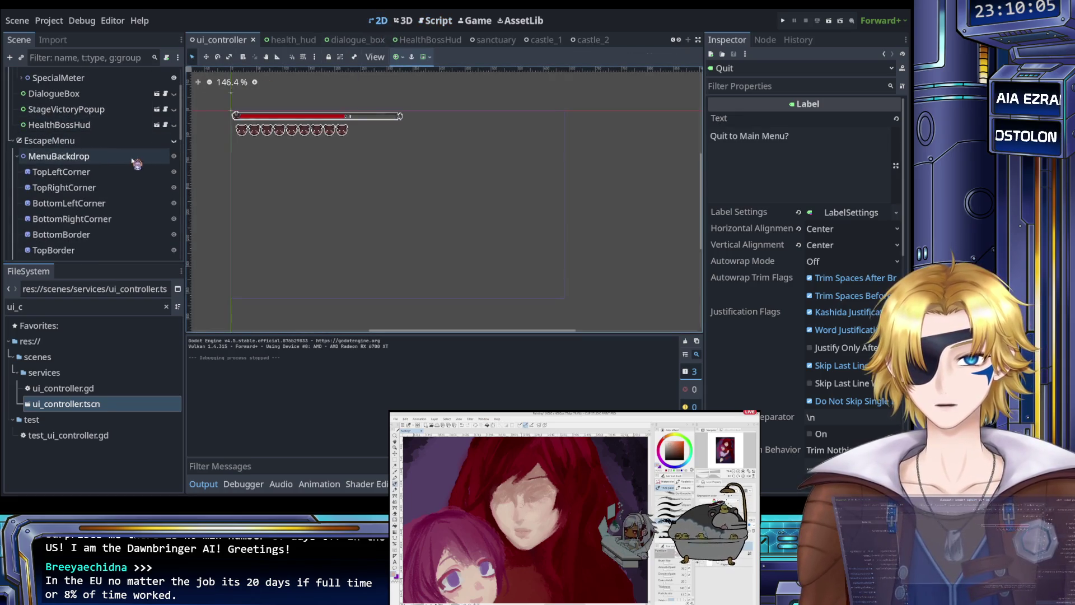
click(174, 140)
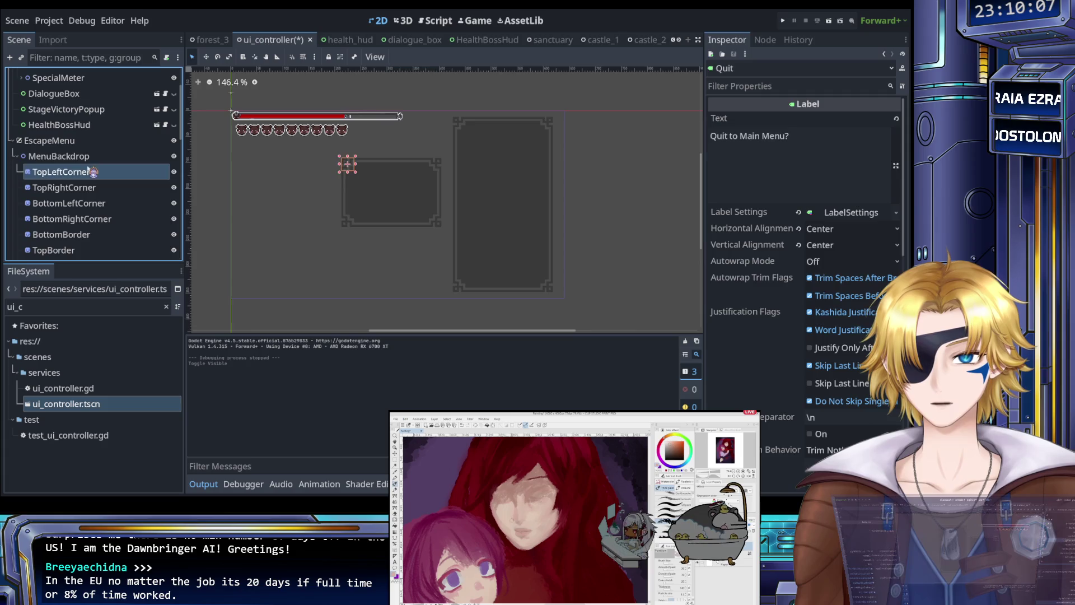
- Select the TopLeftCorner sprite and open its Visibility properties for Self Modulate
click(91, 172)
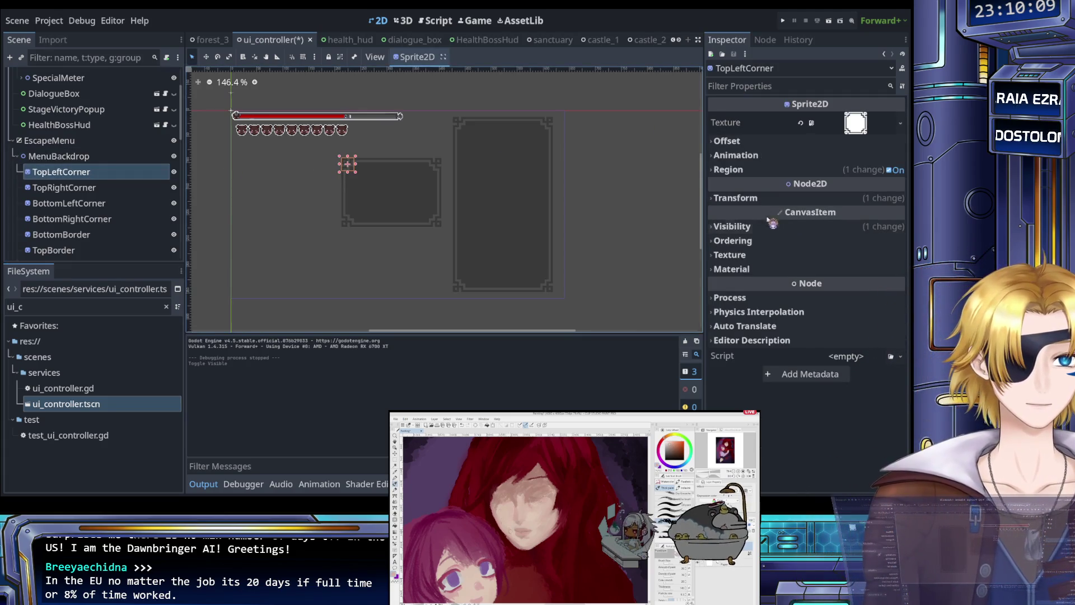
click(748, 201)
click(739, 199)
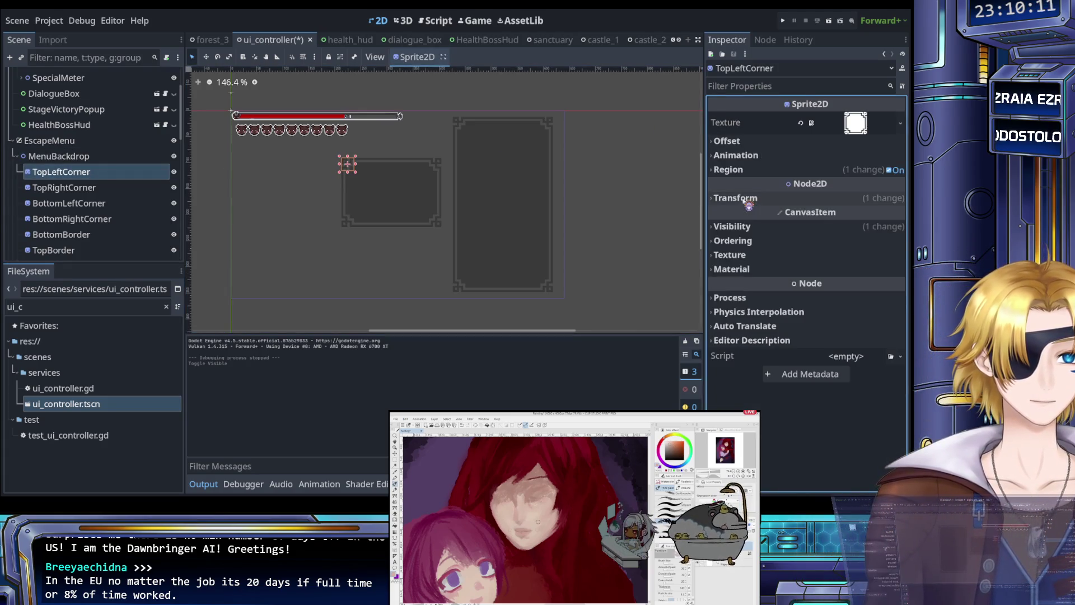
click(750, 227)
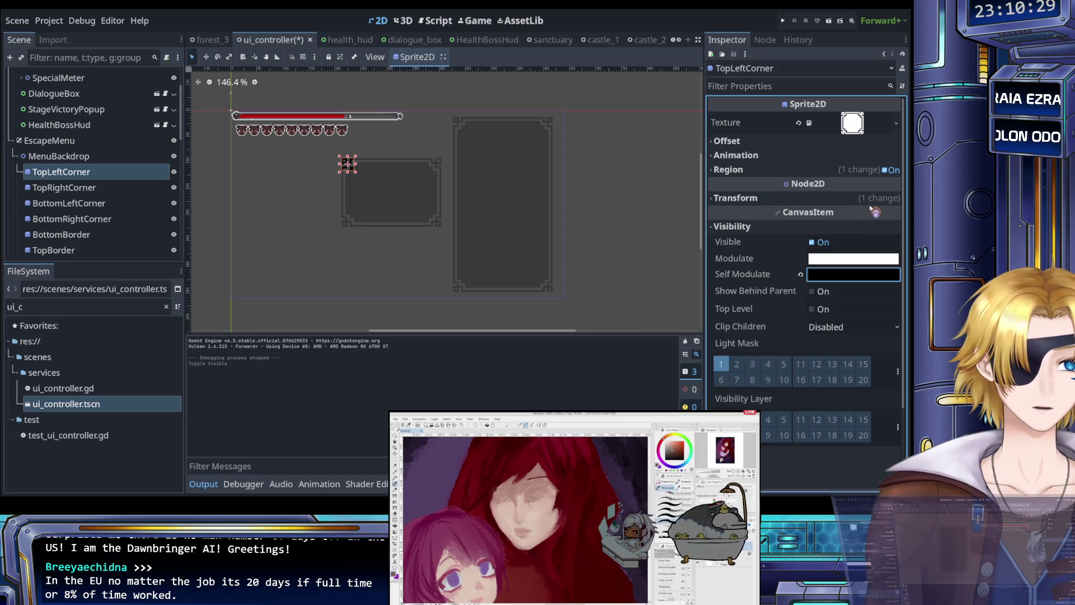
- Commit the near-black semi-transparent Self Modulate colour
click(851, 281)
scroll(344, 164, up, 5)
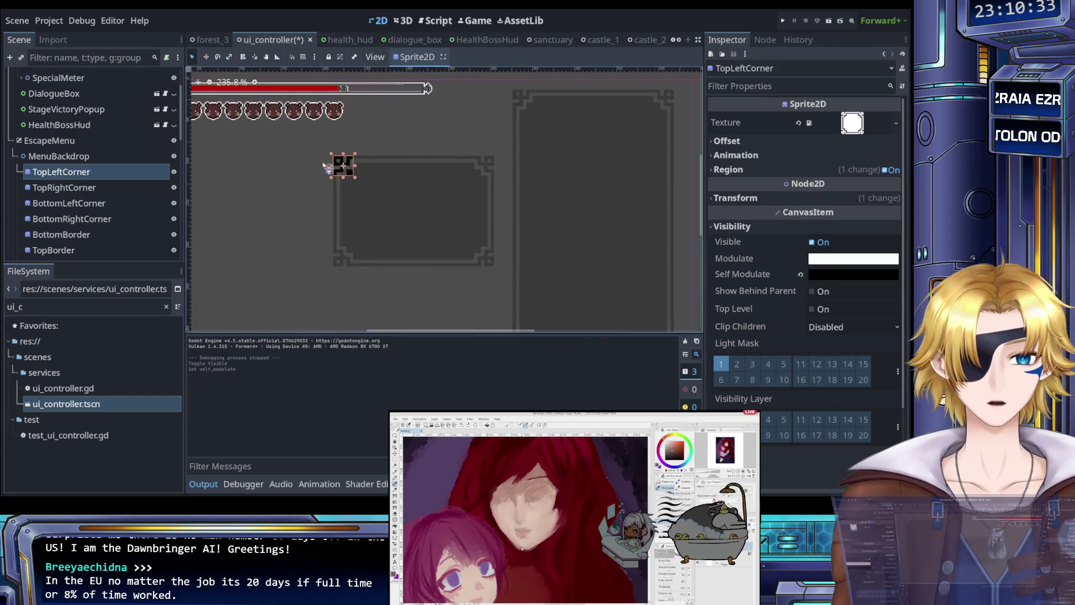
scroll(390, 186, down, 4)
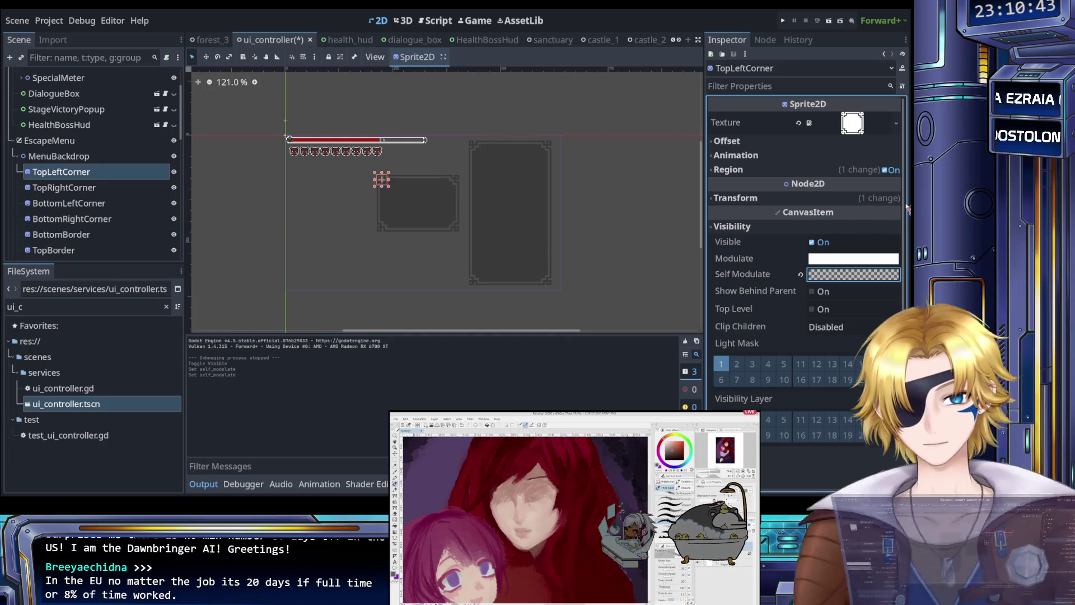
scroll(438, 260, up, 4)
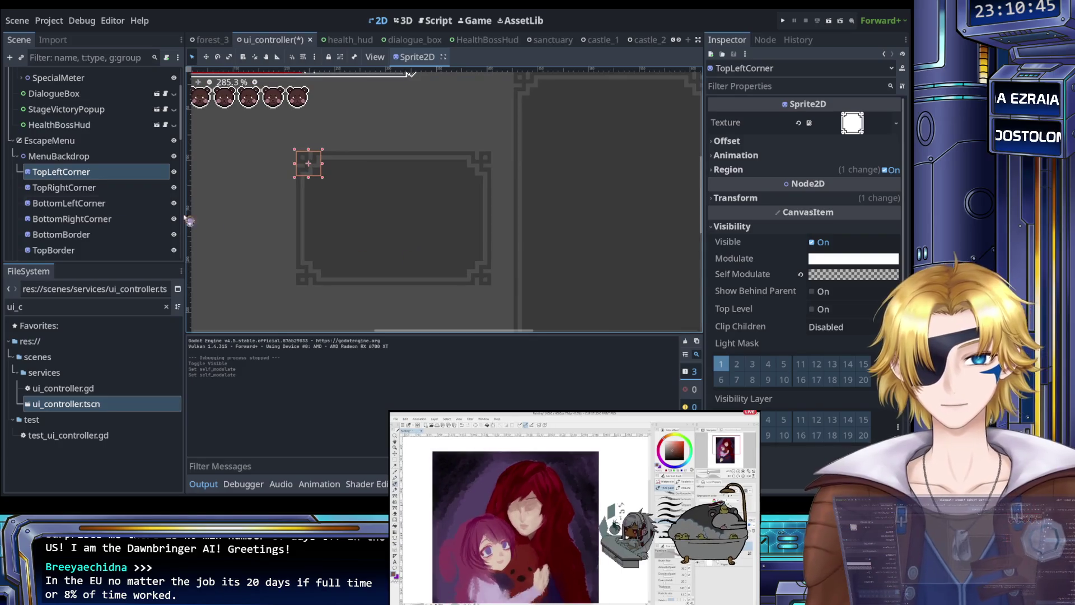
scroll(96, 190, down, 3)
- Range-select all nine pieces from TopLeftCorner to Fill, showing their Visibility properties, then save and launch the game
click(95, 140)
click(95, 124)
scroll(96, 168, down, 3)
shift+click(89, 202)
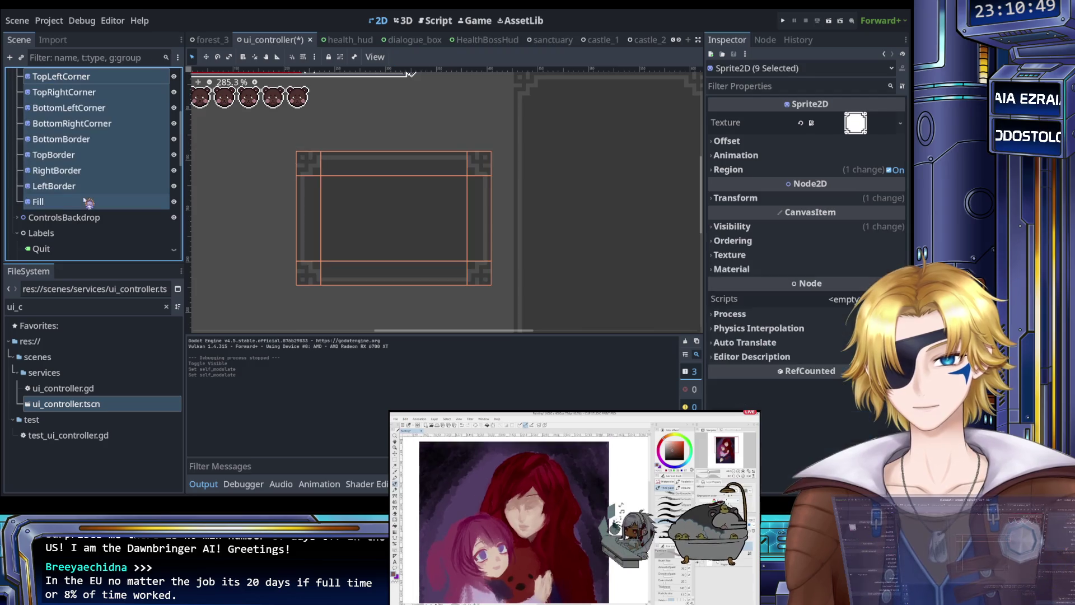
click(753, 228)
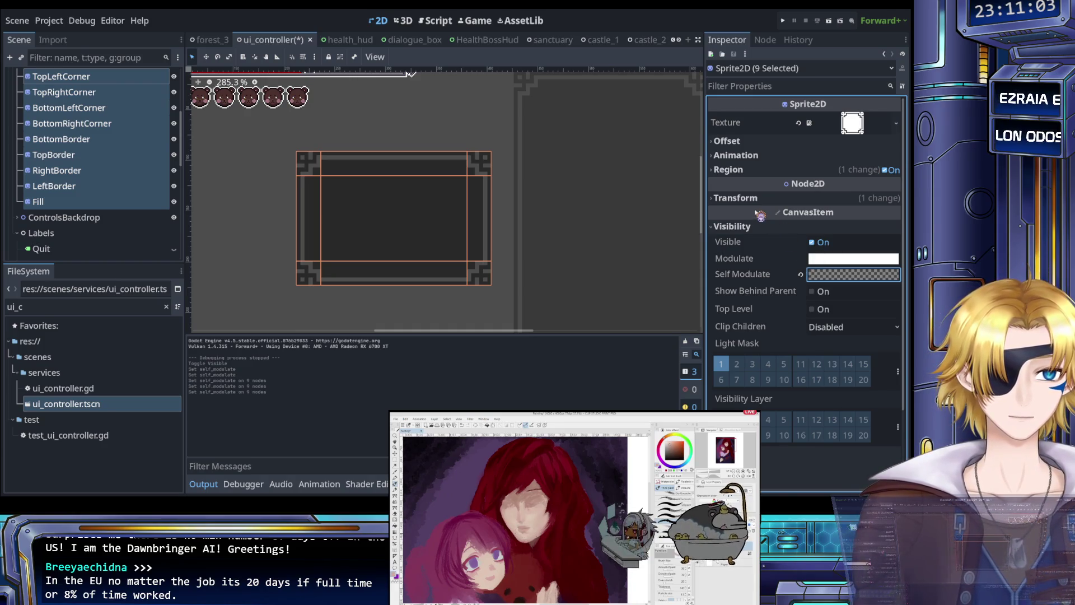
click(784, 21)
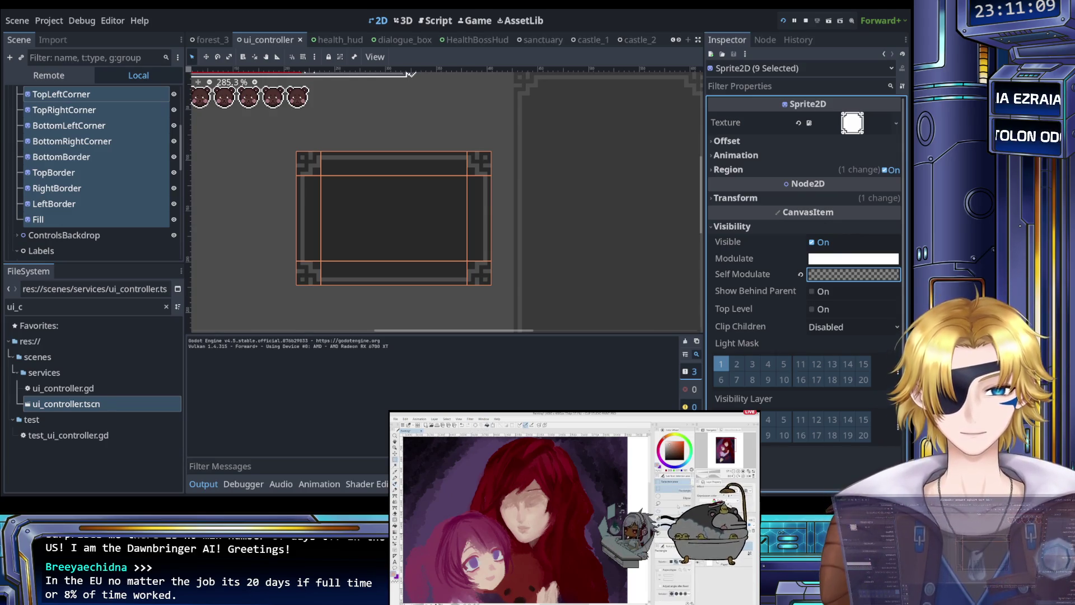
key(Return)
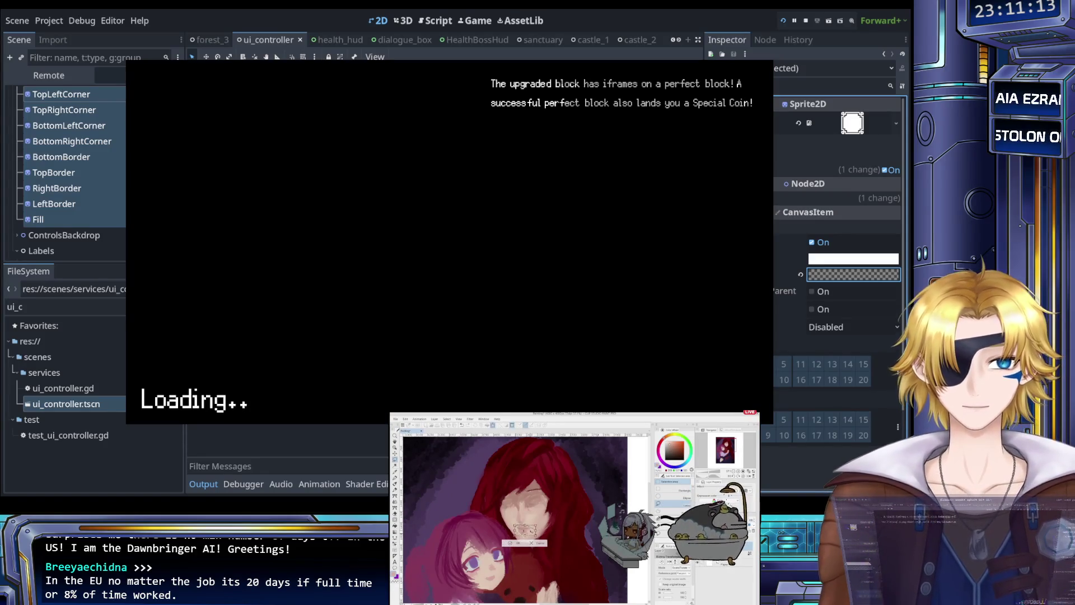
key(Escape)
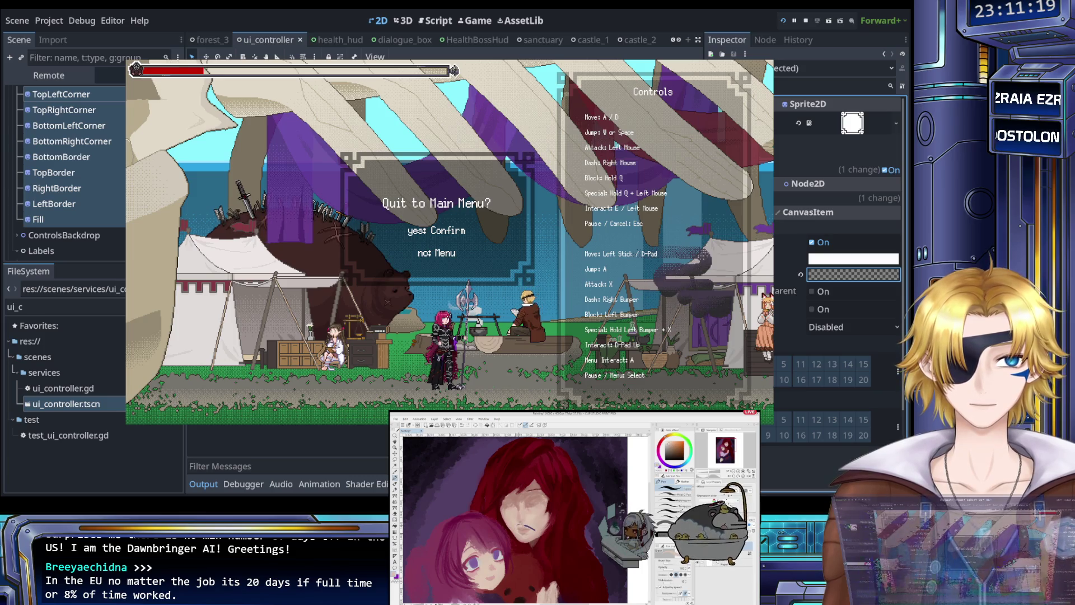
key(Escape)
key(Escape)
key(Escape)
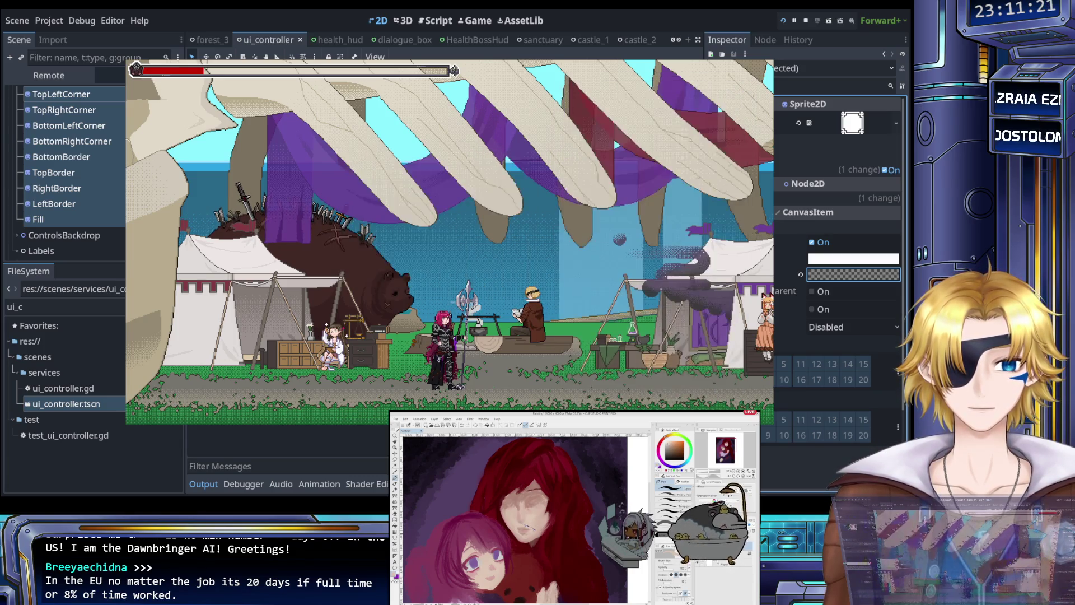
key(Return)
click(779, 22)
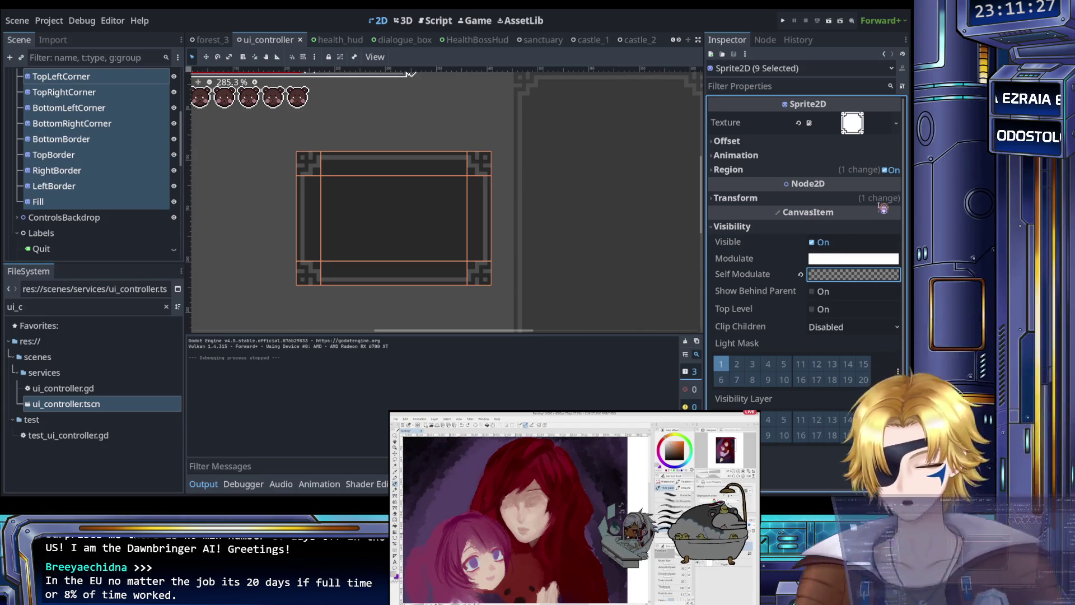
- Clear the node selection and save the ui_controller scene with Ctrl+S
click(285, 222)
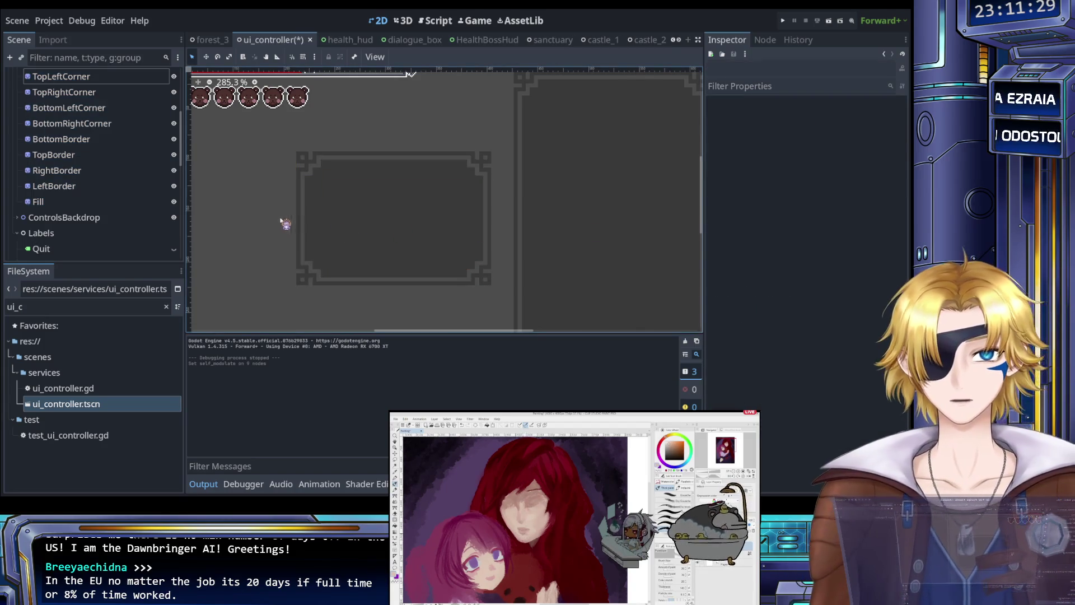
scroll(280, 223, down, 2)
key(ctrl+s)
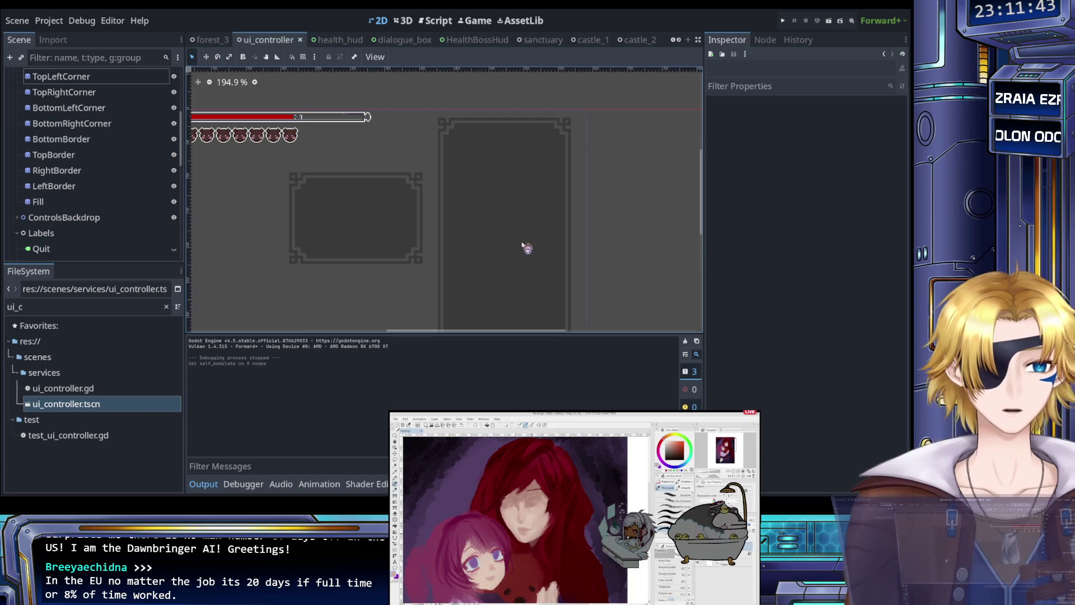
- Reselect TopLeftCorner and focus its Self Modulate colour field
scroll(100, 191, up, 3)
click(62, 148)
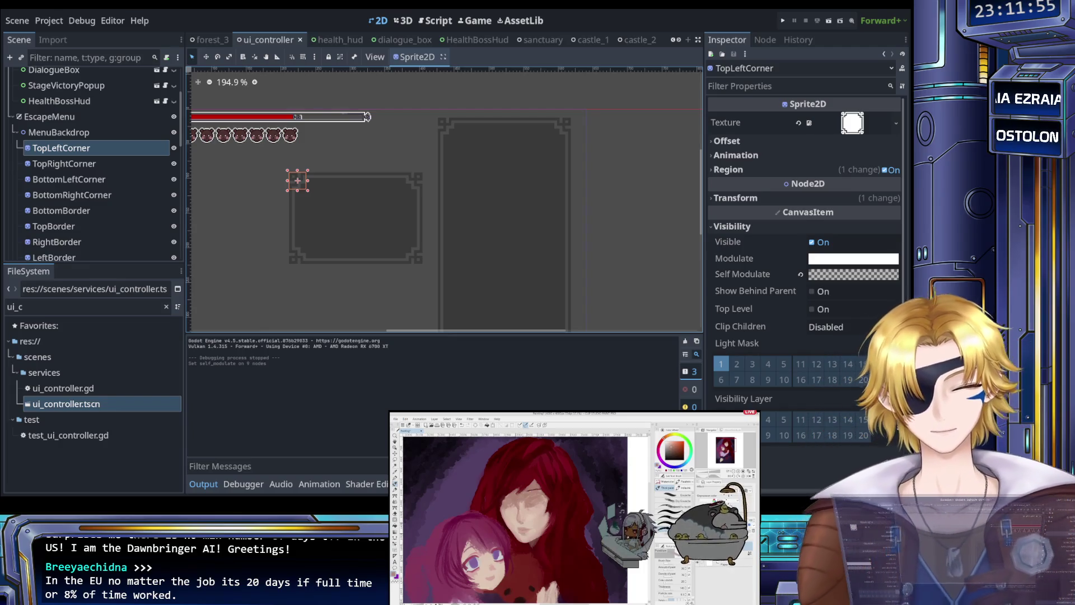
click(823, 276)
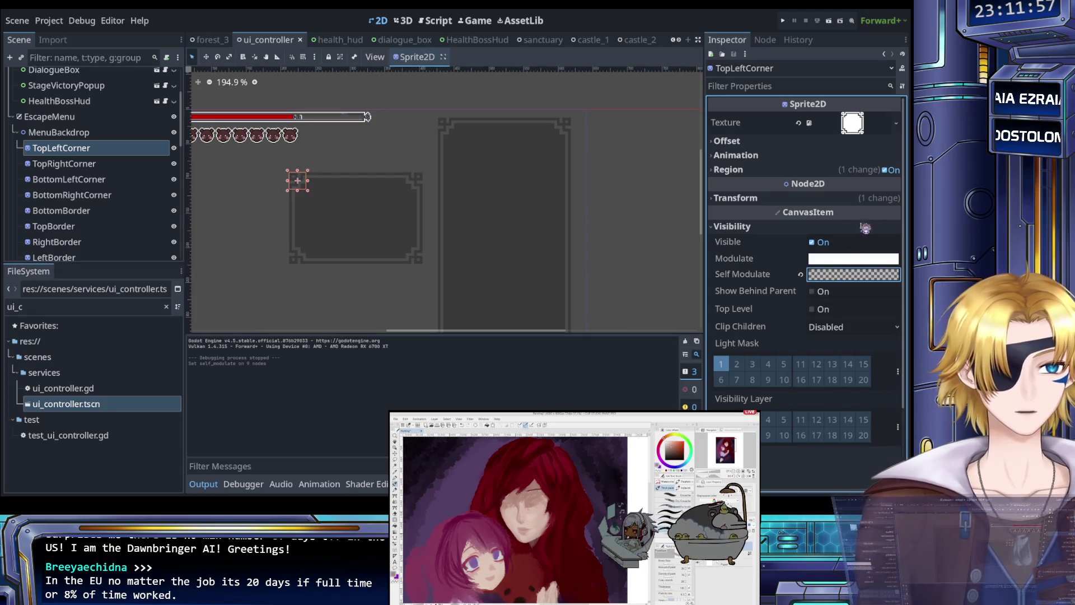